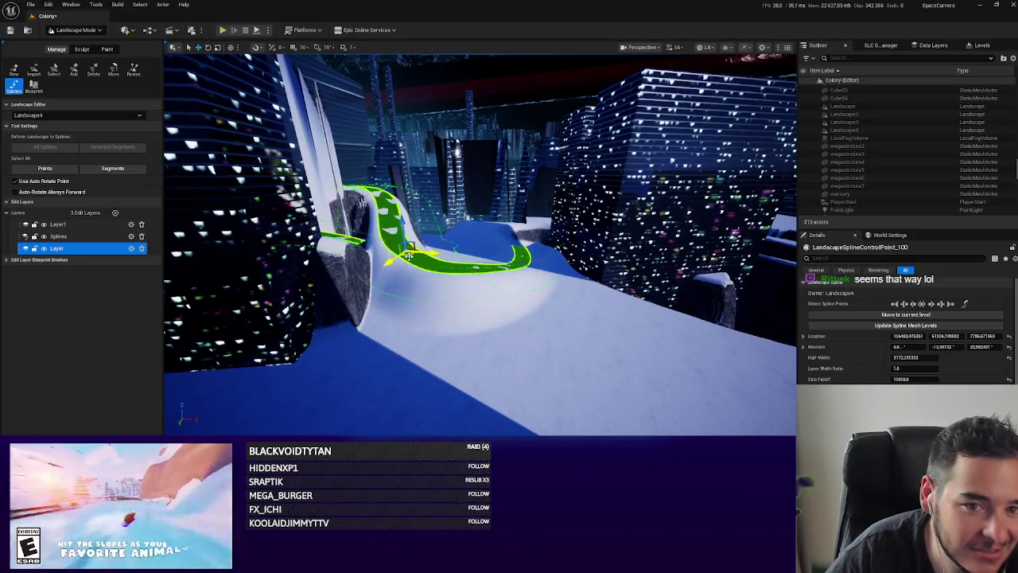
# Select three control points on the green track spline and frame them in view.
pyautogui.click(449, 290)
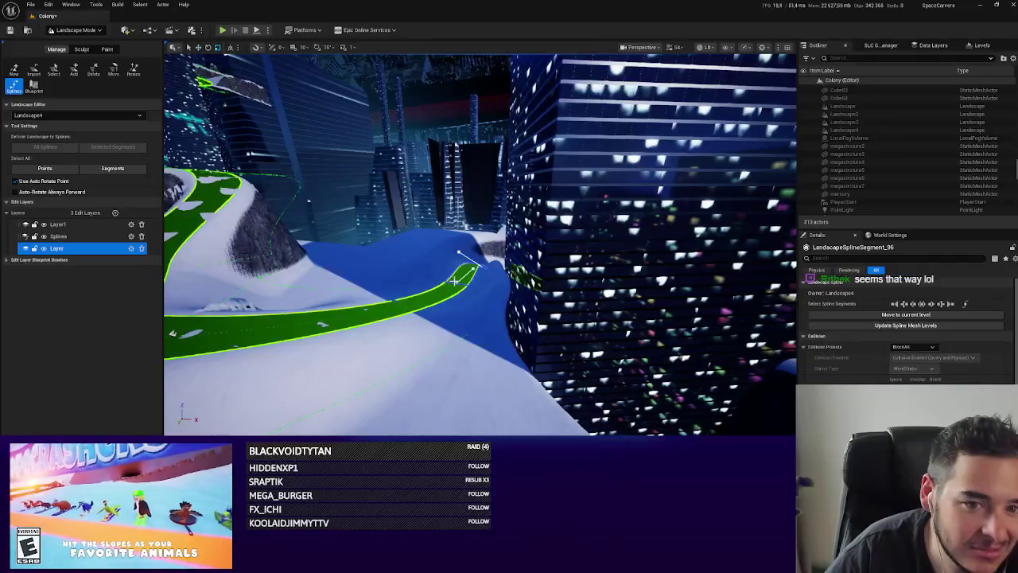
pyautogui.press('f')
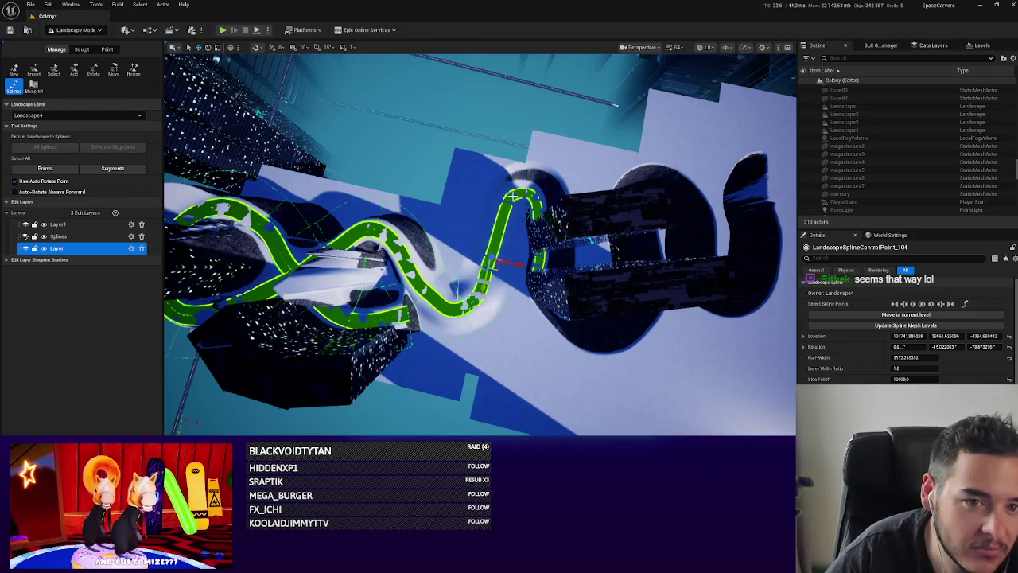
pyautogui.keyDown('ctrl'); pyautogui.click(518, 206); pyautogui.keyUp('ctrl')
pyautogui.press('f')
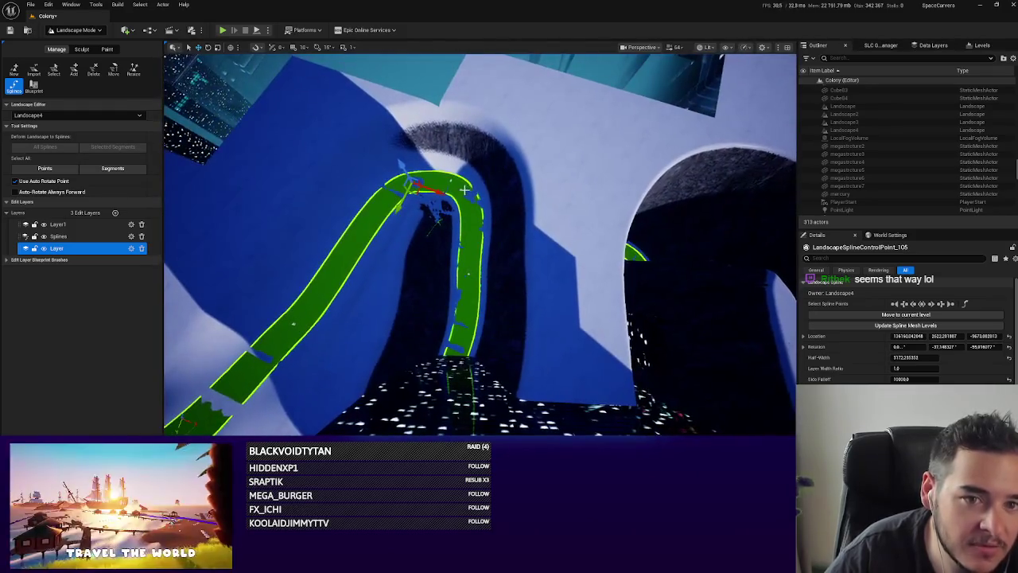
pyautogui.keyDown('ctrl'); pyautogui.click(467, 273); pyautogui.keyUp('ctrl')
pyautogui.press('f')
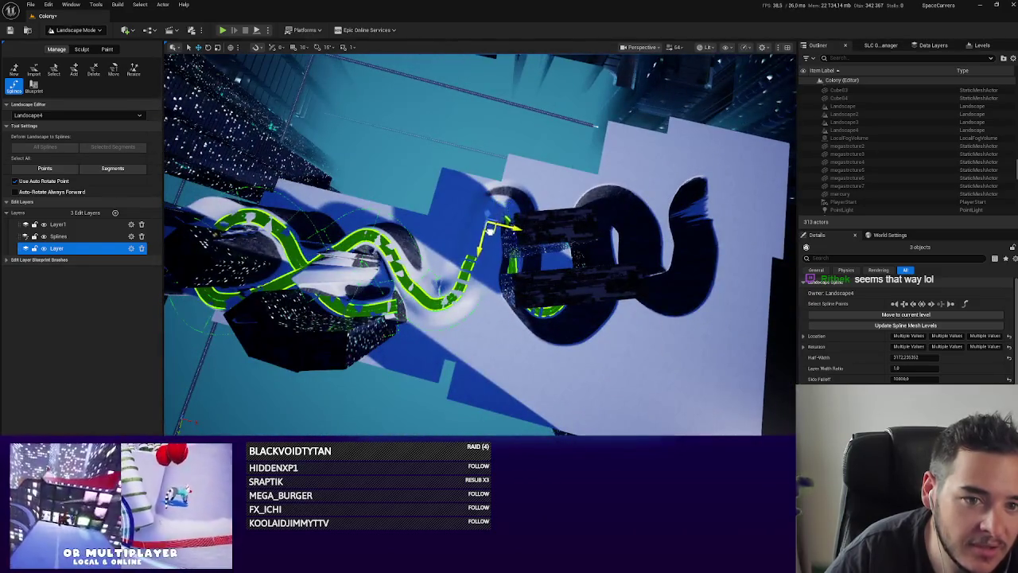
pyautogui.moveTo(485, 238)
pyautogui.mouseDown()
pyautogui.moveTo(429, 230)
pyautogui.moveTo(461, 231)
pyautogui.moveTo(434, 246)
pyautogui.moveTo(430, 334)
pyautogui.mouseUp()
# Drag the hairpin bend point and the next point to smooth the green track's curve.
pyautogui.click(434, 274)
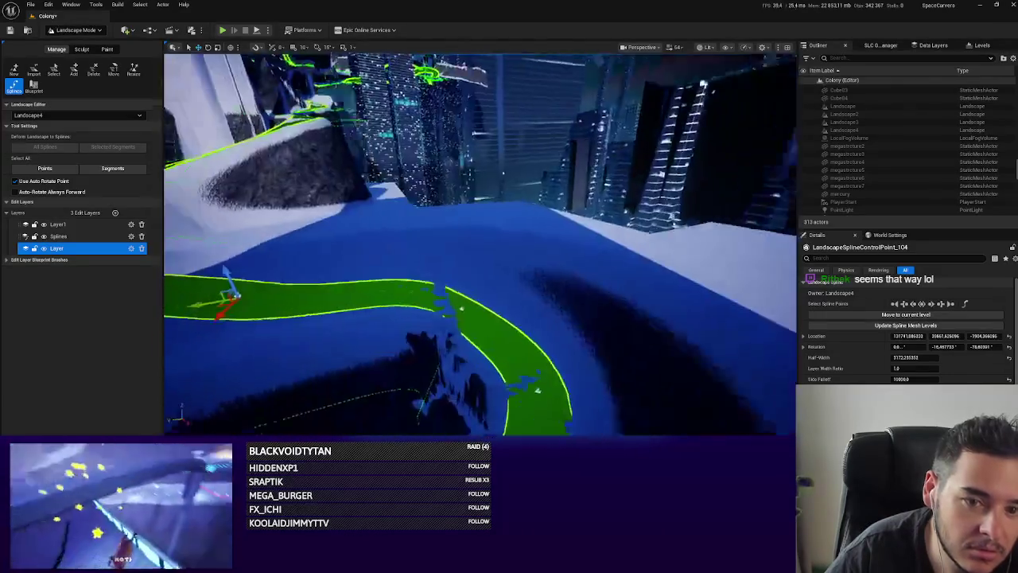
pyautogui.click(469, 293)
pyautogui.moveTo(469, 293)
pyautogui.mouseDown()
pyautogui.moveTo(466, 274)
pyautogui.moveTo(454, 302)
pyautogui.moveTo(425, 295)
pyautogui.moveTo(430, 304)
pyautogui.moveTo(428, 286)
pyautogui.mouseUp()
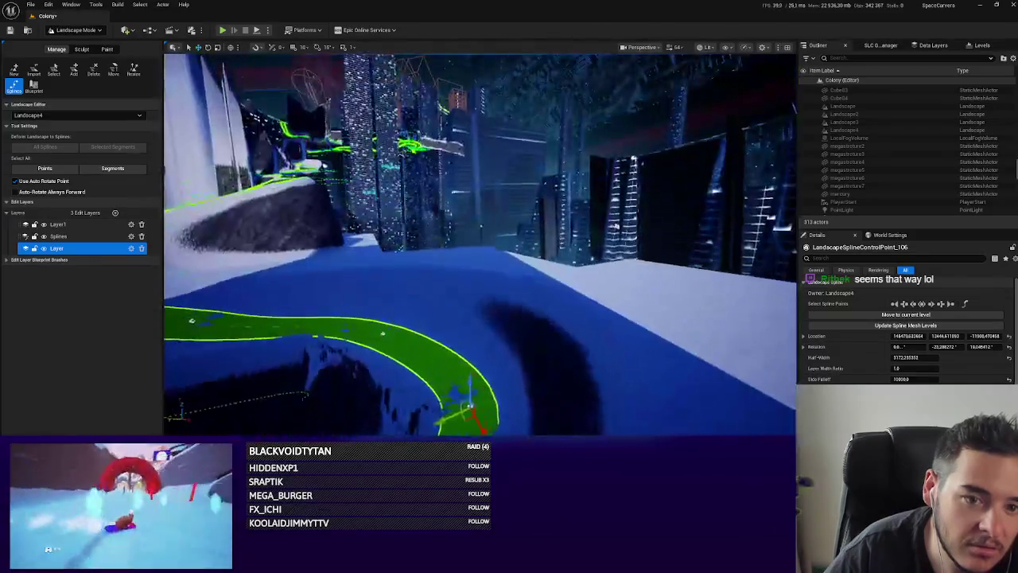
pyautogui.keyDown('ctrl'); pyautogui.click(489, 338); pyautogui.keyUp('ctrl')
pyautogui.moveTo(485, 311)
pyautogui.mouseDown()
pyautogui.moveTo(489, 353)
pyautogui.moveTo(475, 338)
pyautogui.moveTo(469, 371)
pyautogui.mouseUp()
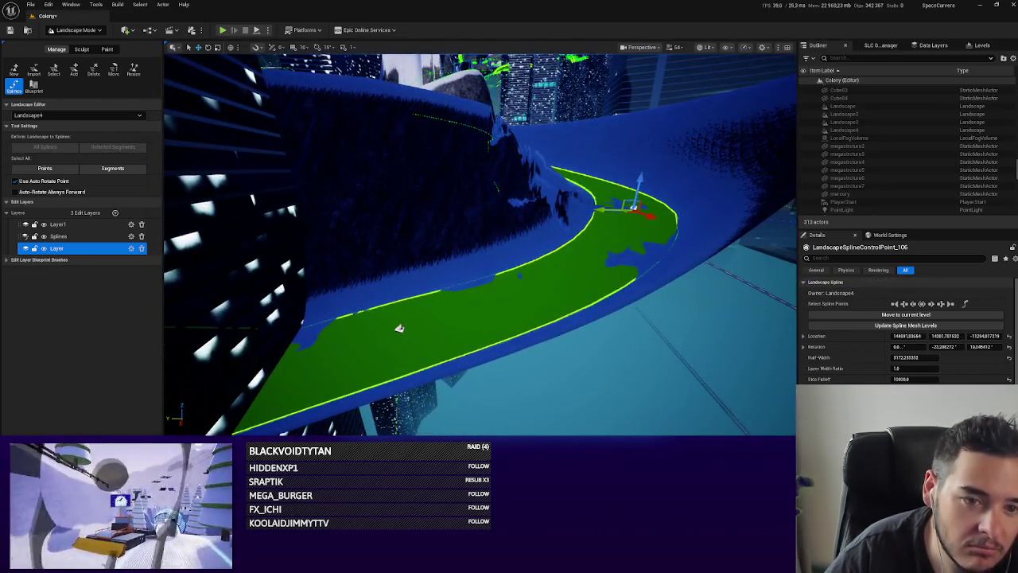
# Add a new control point to the green spline and raise it higher.
pyautogui.keyDown('ctrl'); pyautogui.click(399, 328); pyautogui.keyUp('ctrl')
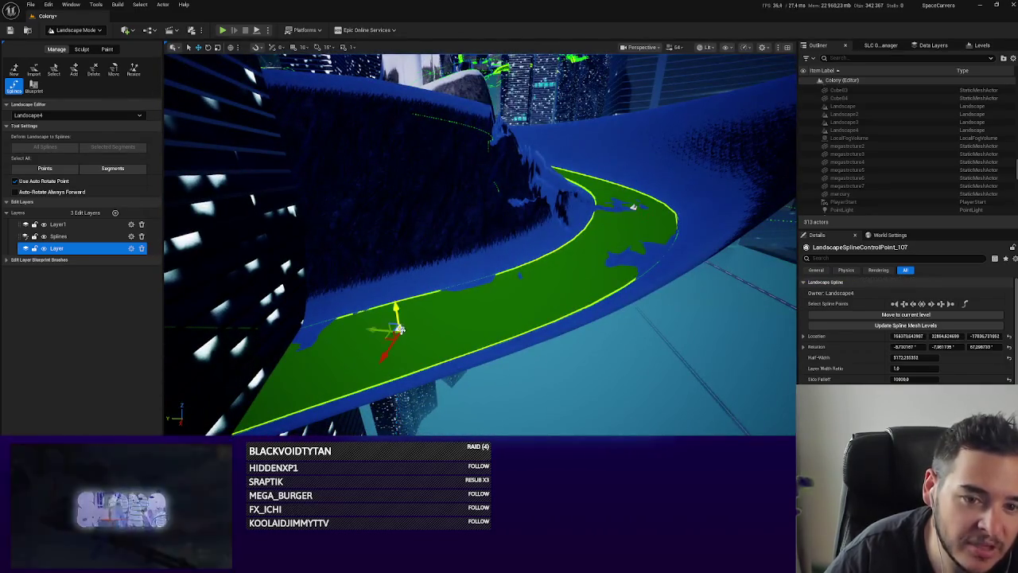
pyautogui.moveTo(399, 327)
pyautogui.mouseDown()
pyautogui.moveTo(397, 317)
pyautogui.moveTo(374, 334)
pyautogui.moveTo(414, 318)
pyautogui.moveTo(382, 334)
pyautogui.moveTo(374, 302)
pyautogui.mouseUp()
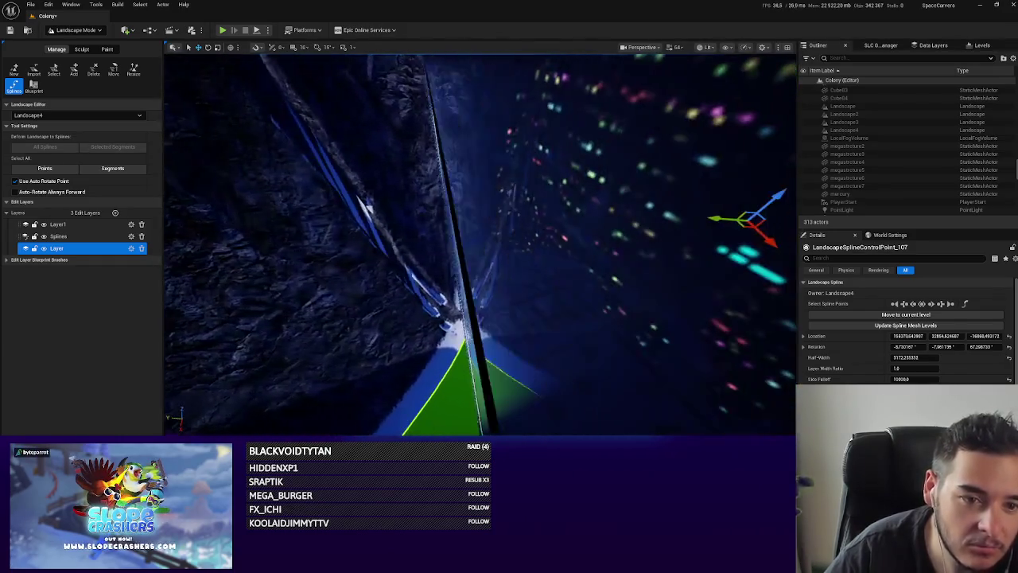
pyautogui.moveTo(573, 304)
pyautogui.mouseDown()
pyautogui.moveTo(652, 167)
pyautogui.moveTo(588, 207)
pyautogui.moveTo(494, 302)
pyautogui.moveTo(528, 221)
pyautogui.moveTo(493, 318)
pyautogui.mouseUp()
pyautogui.click(653, 167)
pyautogui.click(544, 193)
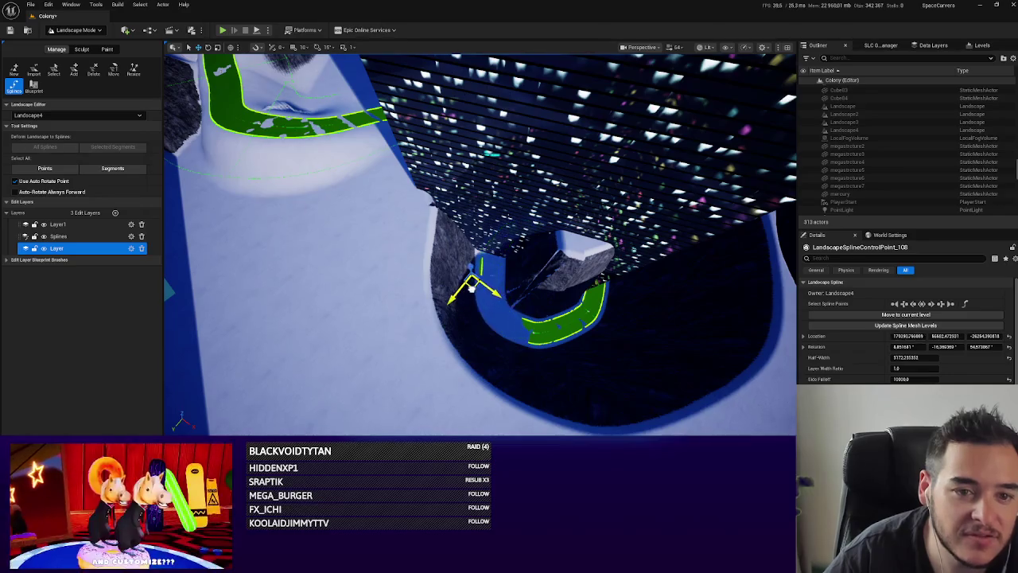
pyautogui.moveTo(472, 280)
pyautogui.mouseDown()
pyautogui.moveTo(398, 275)
pyautogui.moveTo(515, 253)
pyautogui.moveTo(477, 271)
pyautogui.moveTo(495, 278)
pyautogui.mouseUp()
pyautogui.click(494, 277)
pyautogui.moveTo(559, 284)
pyautogui.mouseDown()
pyautogui.moveTo(709, 194)
pyautogui.moveTo(472, 314)
pyautogui.mouseUp()
pyautogui.moveTo(367, 285)
pyautogui.mouseDown()
pyautogui.moveTo(494, 300)
pyautogui.moveTo(652, 262)
pyautogui.mouseUp()
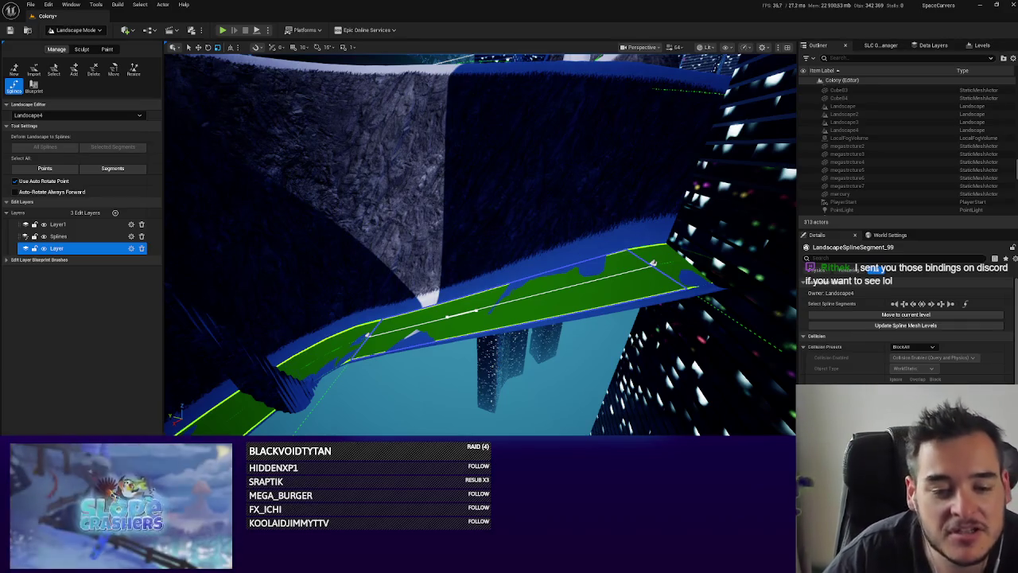
pyautogui.write('binding')
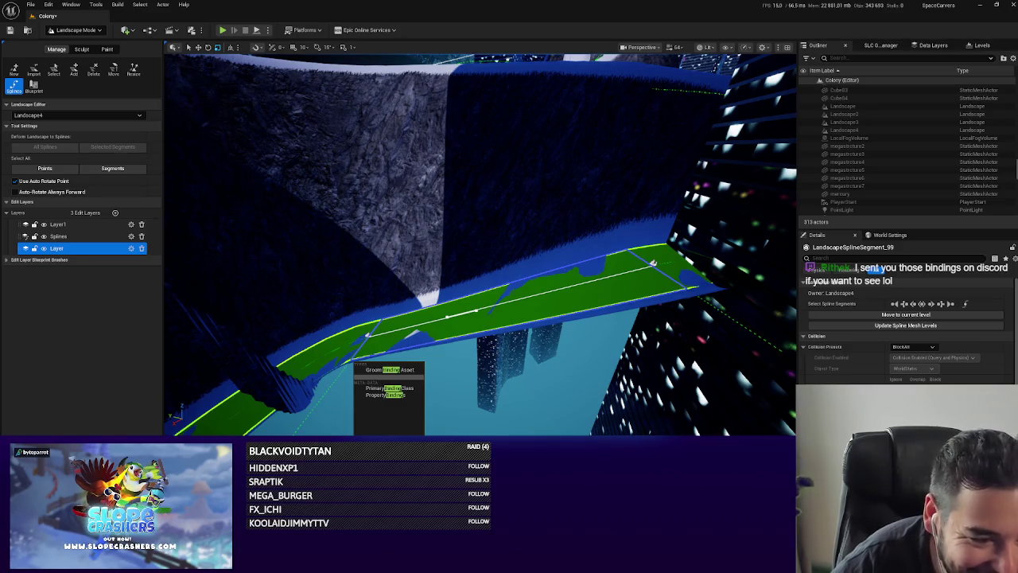
pyautogui.press('Escape')
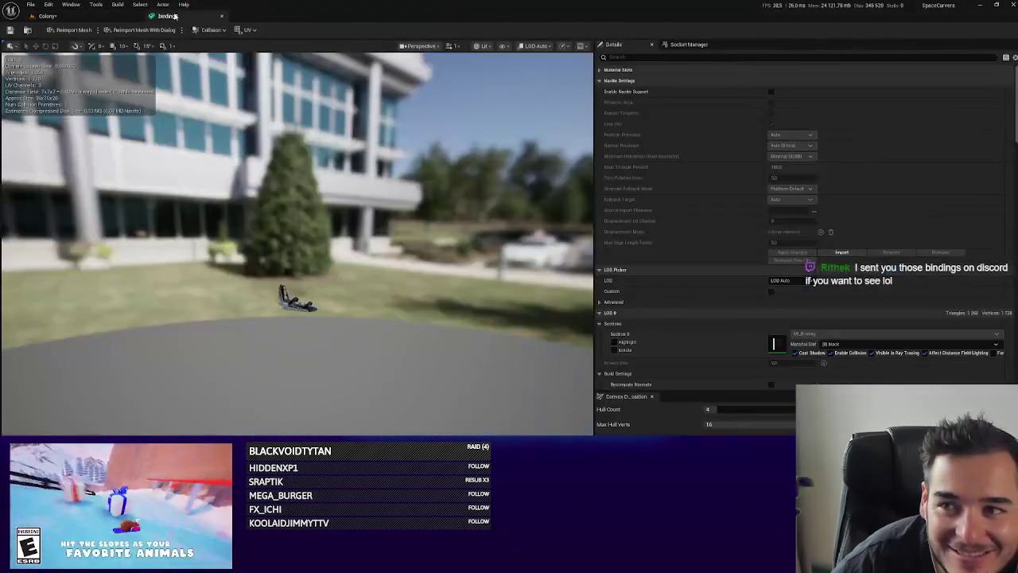
pyautogui.scroll(5, 383, 267)
pyautogui.moveTo(383, 267)
pyautogui.mouseDown()
pyautogui.moveTo(383, 223)
pyautogui.moveTo(435, 346)
pyautogui.mouseUp()
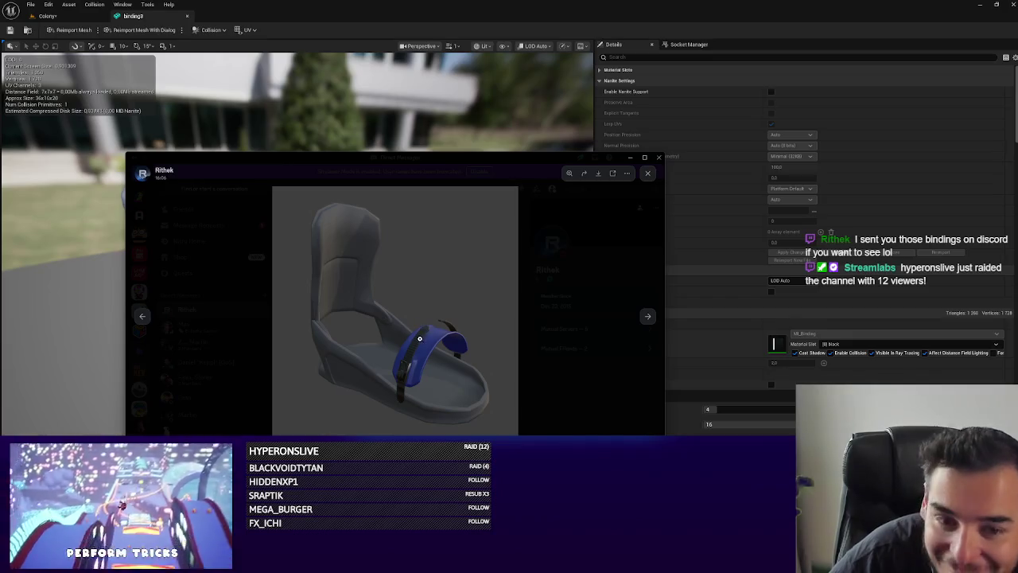
pyautogui.moveTo(496, 154); pyautogui.dragTo(1017, 129)
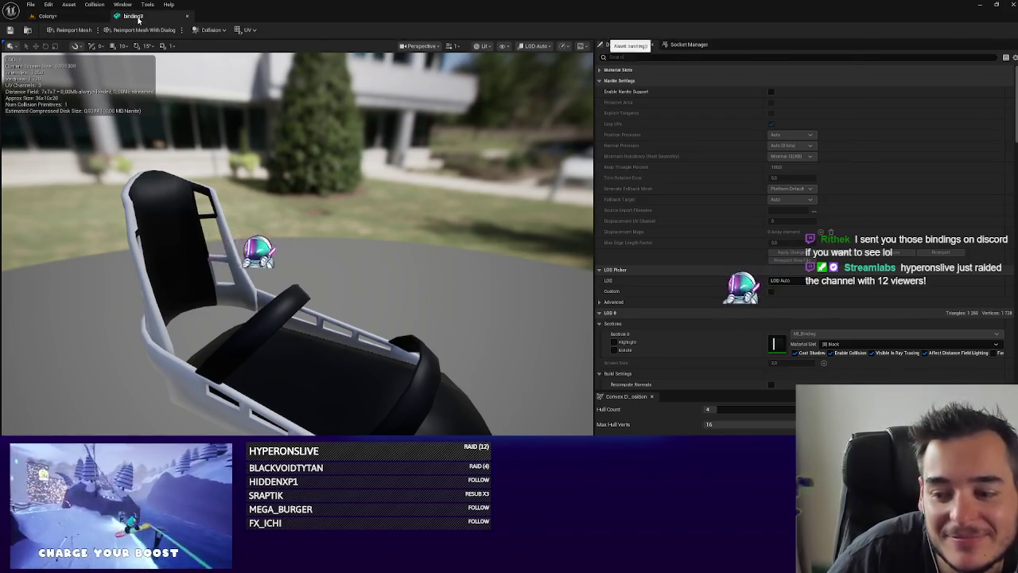
pyautogui.click(187, 16)
pyautogui.moveTo(539, 340)
pyautogui.mouseDown()
pyautogui.moveTo(510, 344)
pyautogui.moveTo(533, 340)
pyautogui.mouseUp()
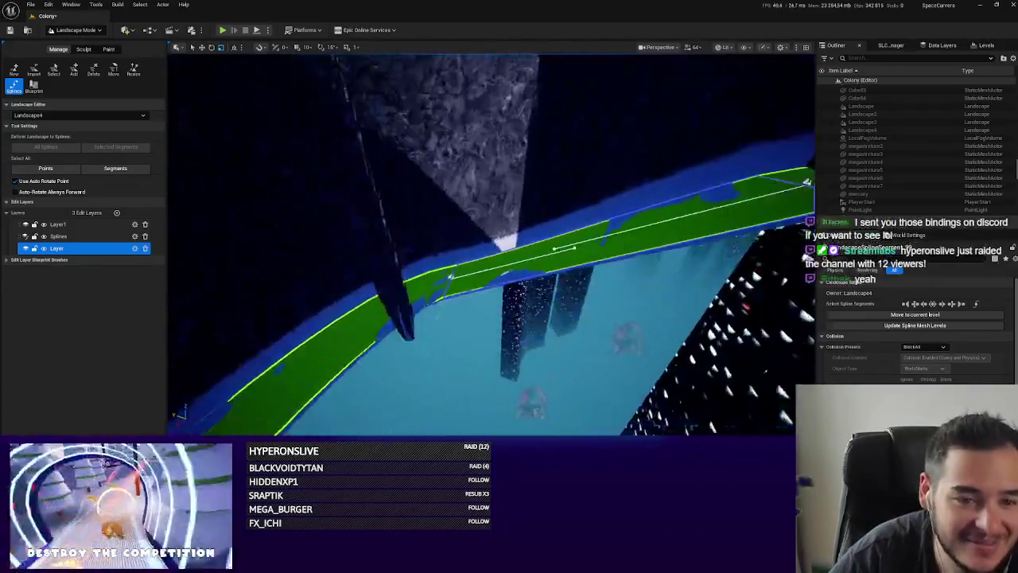
# Shift an existing control point and add a new one, dragging it into place.
pyautogui.click(446, 266)
pyautogui.moveTo(493, 238)
pyautogui.mouseDown()
pyautogui.moveTo(453, 247)
pyautogui.moveTo(461, 243)
pyautogui.mouseUp()
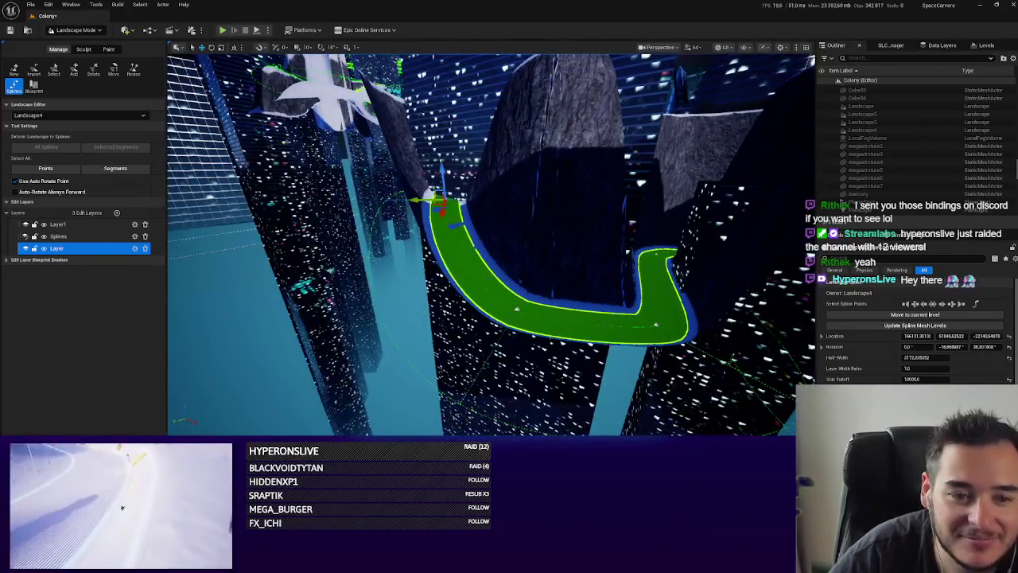
pyautogui.keyDown('ctrl'); pyautogui.click(513, 307); pyautogui.keyUp('ctrl')
pyautogui.moveTo(513, 308); pyautogui.dragTo(475, 283)
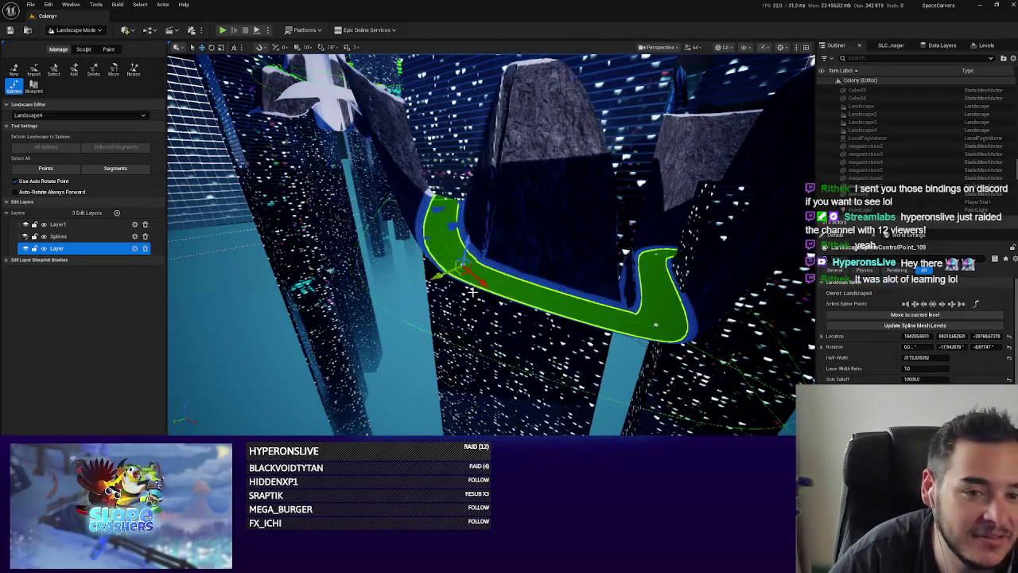
# Add a control point at the spline's right end and pull it up and inward.
pyautogui.keyDown('ctrl'); pyautogui.click(657, 325); pyautogui.keyUp('ctrl')
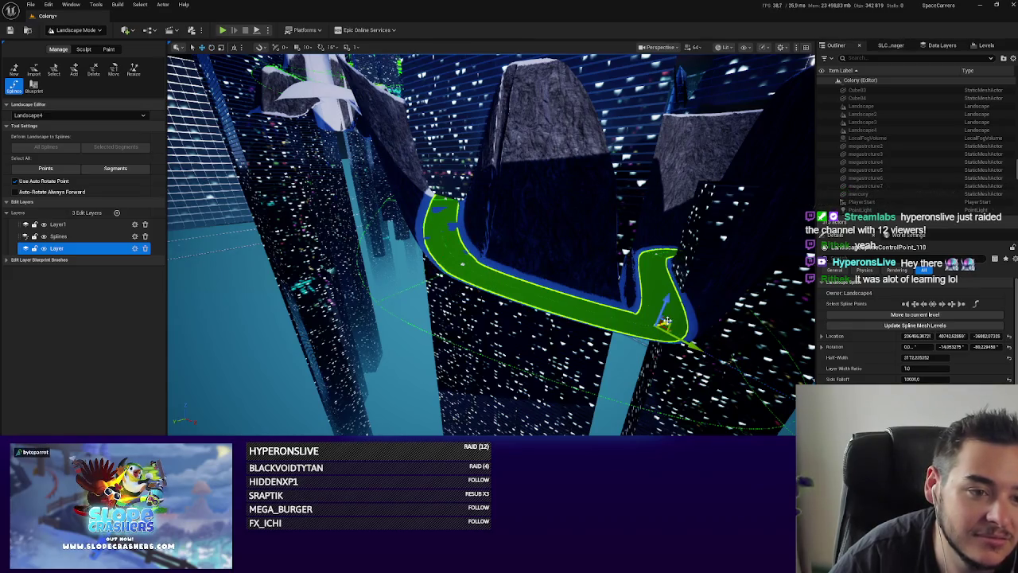
pyautogui.moveTo(670, 324); pyautogui.dragTo(646, 290)
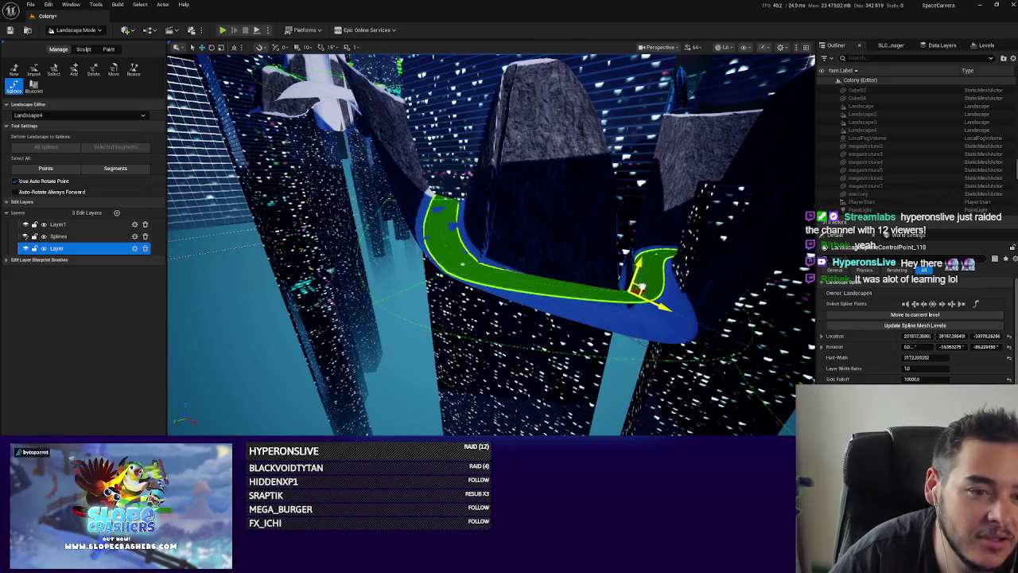
pyautogui.moveTo(529, 430)
pyautogui.mouseDown()
pyautogui.moveTo(493, 374)
pyautogui.moveTo(530, 429)
pyautogui.moveTo(477, 382)
pyautogui.moveTo(433, 369)
pyautogui.mouseUp()
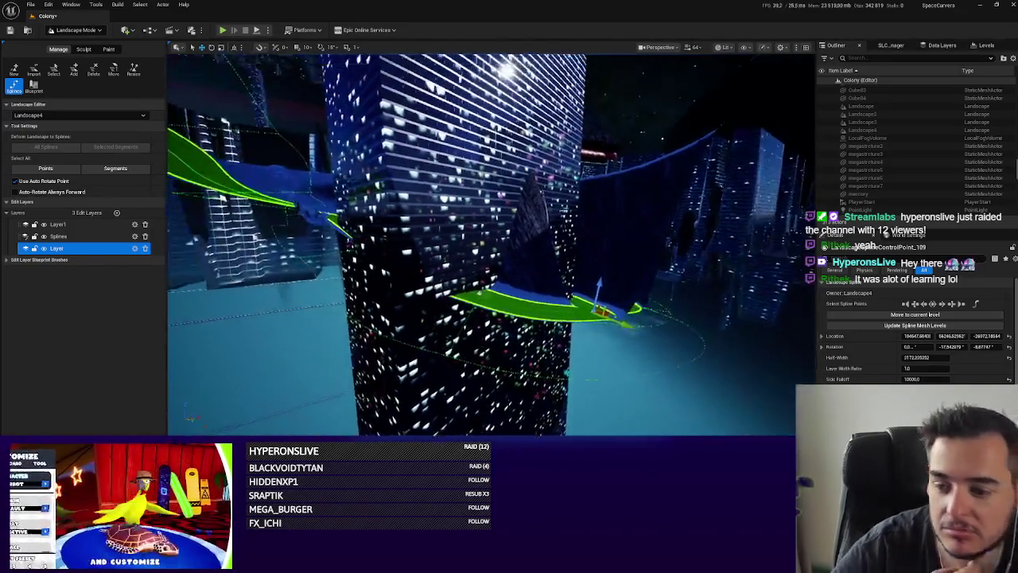
pyautogui.moveTo(569, 321)
pyautogui.mouseDown()
pyautogui.moveTo(560, 334)
pyautogui.moveTo(541, 314)
pyautogui.mouseUp()
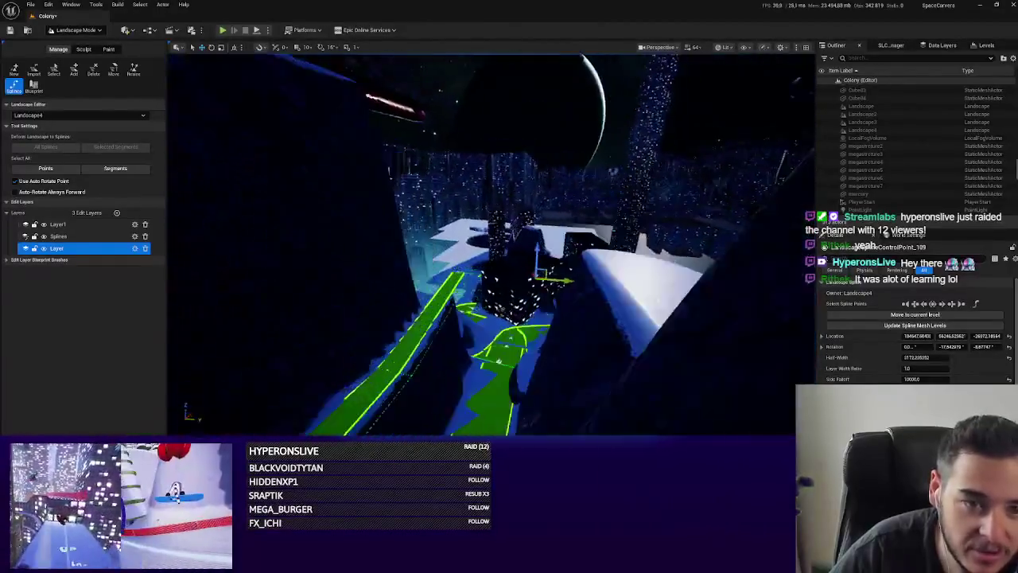
pyautogui.moveTo(541, 314)
pyautogui.mouseDown()
pyautogui.moveTo(421, 288)
pyautogui.moveTo(369, 229)
pyautogui.mouseUp()
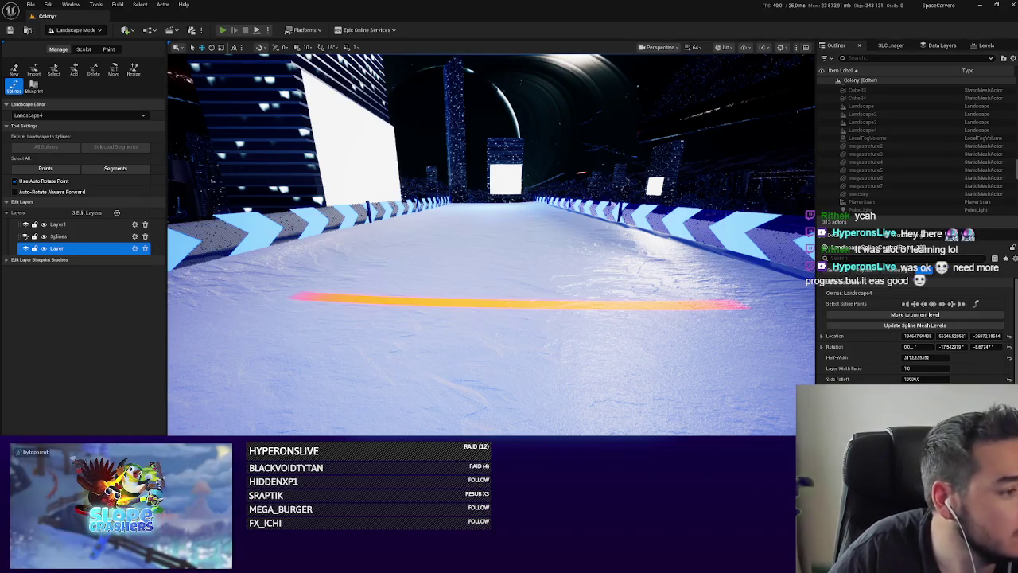
# Launch a Play In Editor session of the Colony map with Alt+P.
pyautogui.hotkey('alt', 'p')
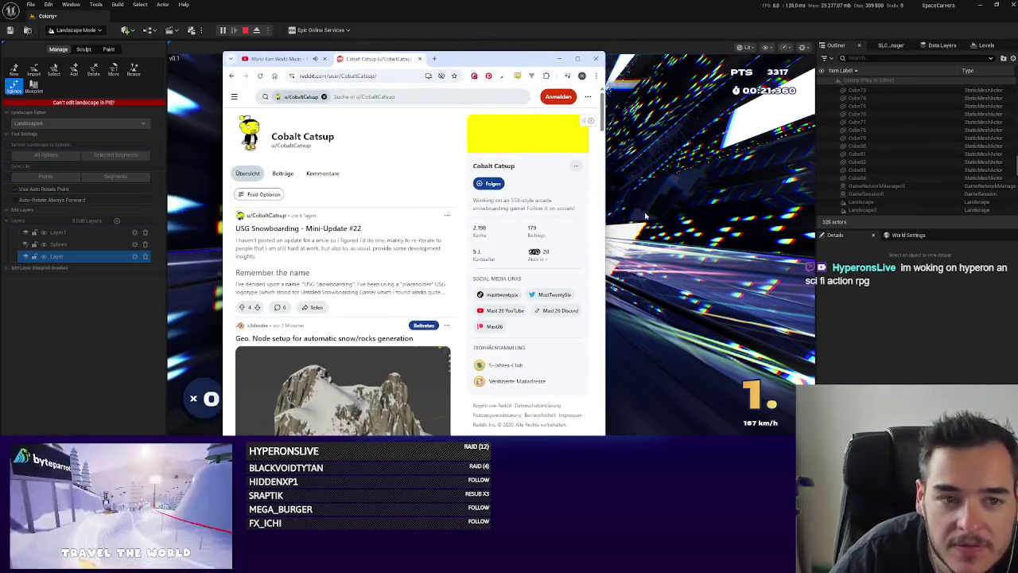
# Scroll through the developer's snowboarding update posts on the Reddit profile.
pyautogui.moveTo(798, 195); pyautogui.dragTo(813, 195)
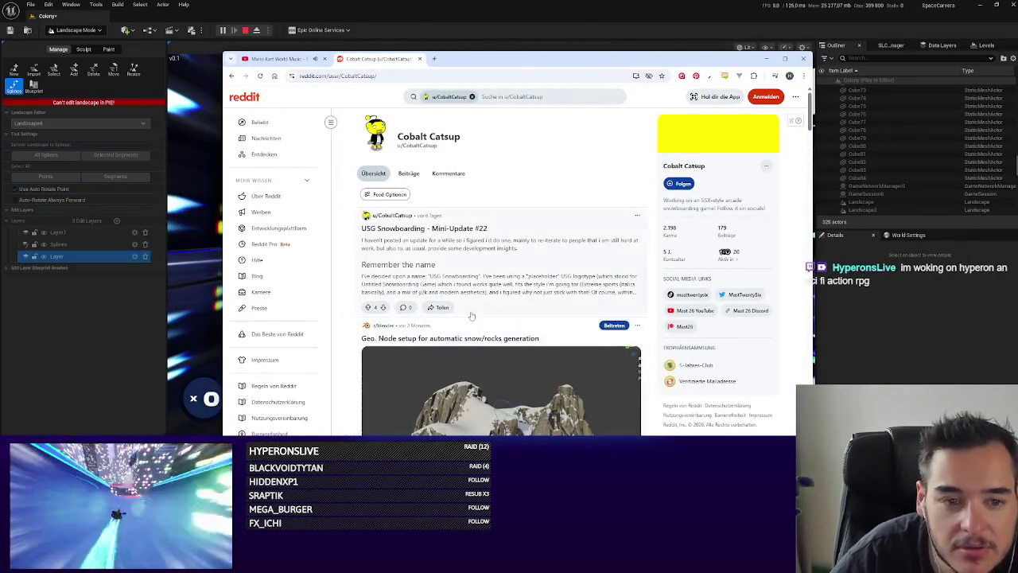
pyautogui.scroll(-2, 519, 359)
pyautogui.scroll(-2, 518, 360)
pyautogui.scroll(1, 513, 323)
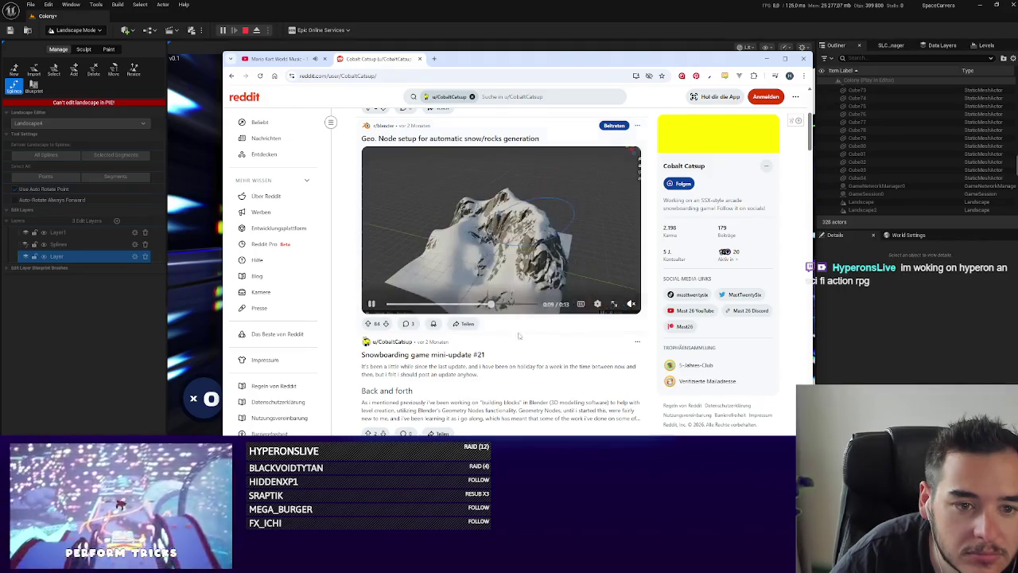
pyautogui.scroll(-2, 501, 272)
pyautogui.scroll(2, 525, 219)
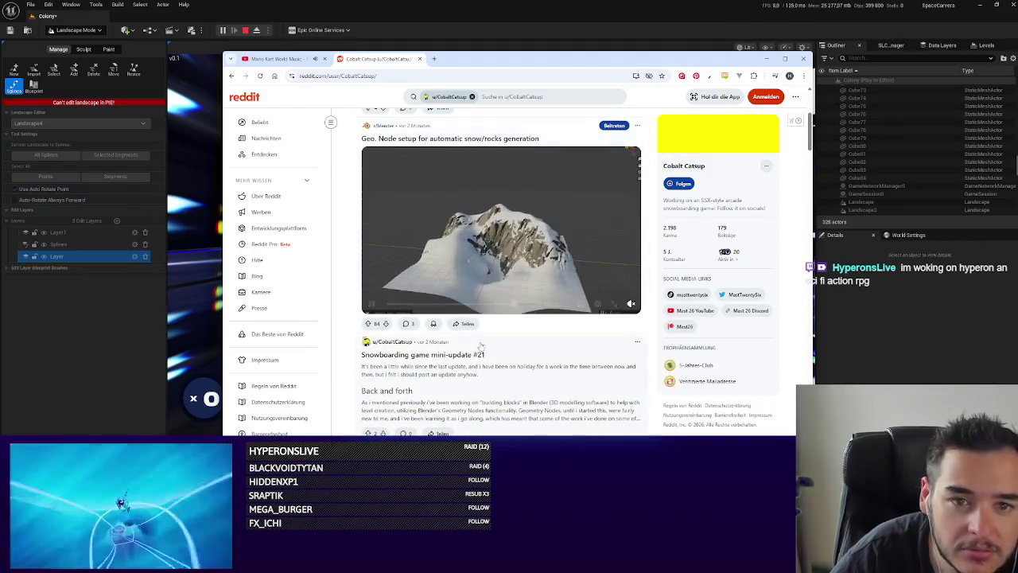
pyautogui.scroll(-10, 518, 334)
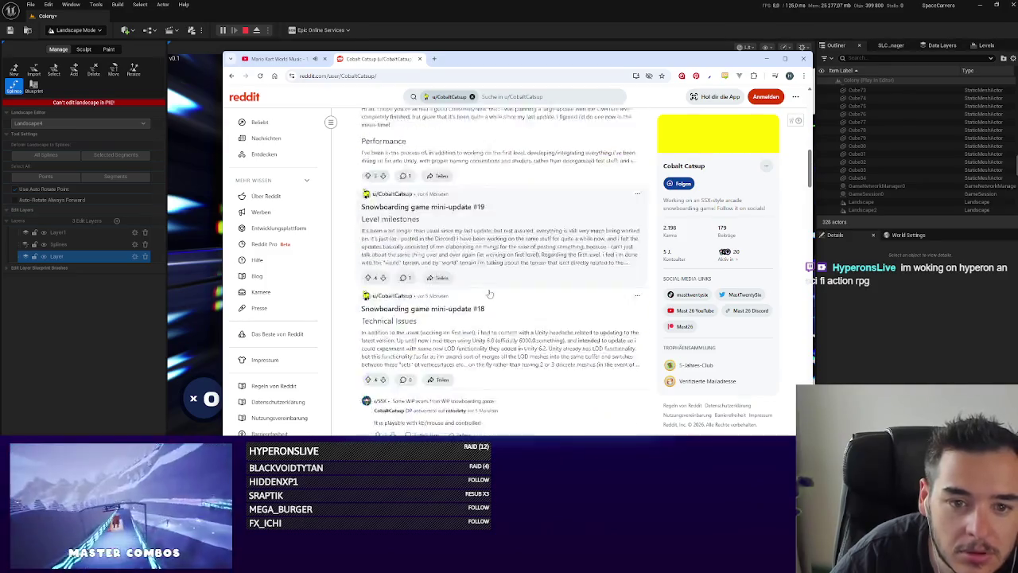
pyautogui.scroll(-5, 491, 294)
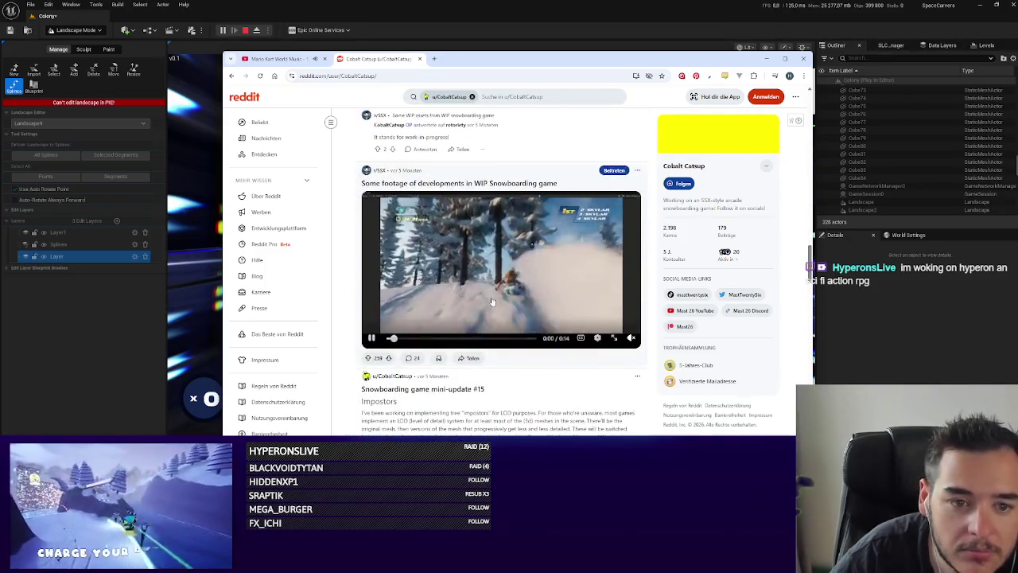
pyautogui.scroll(-5, 492, 302)
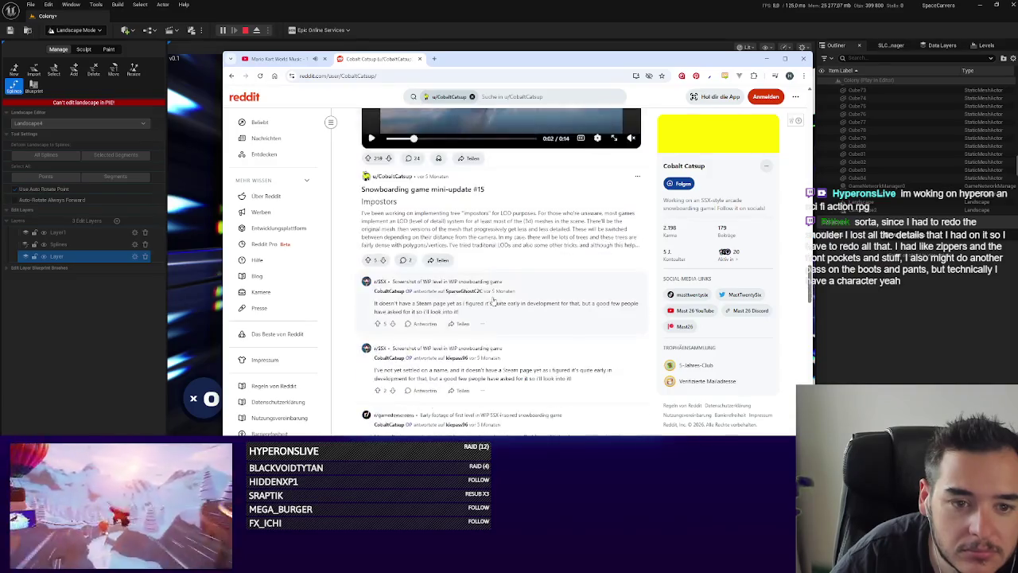
pyautogui.scroll(-5, 493, 302)
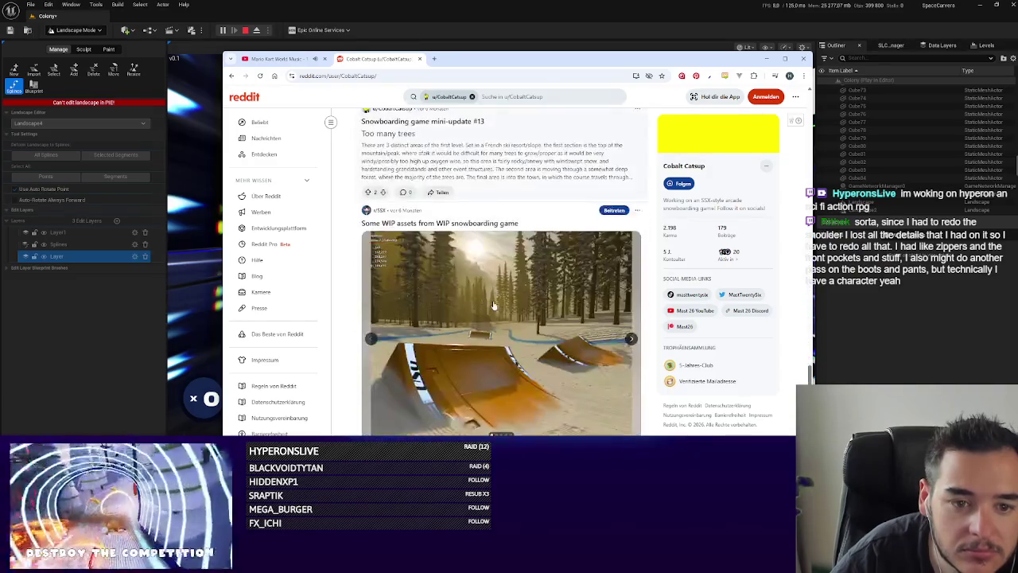
pyautogui.scroll(-6, 494, 305)
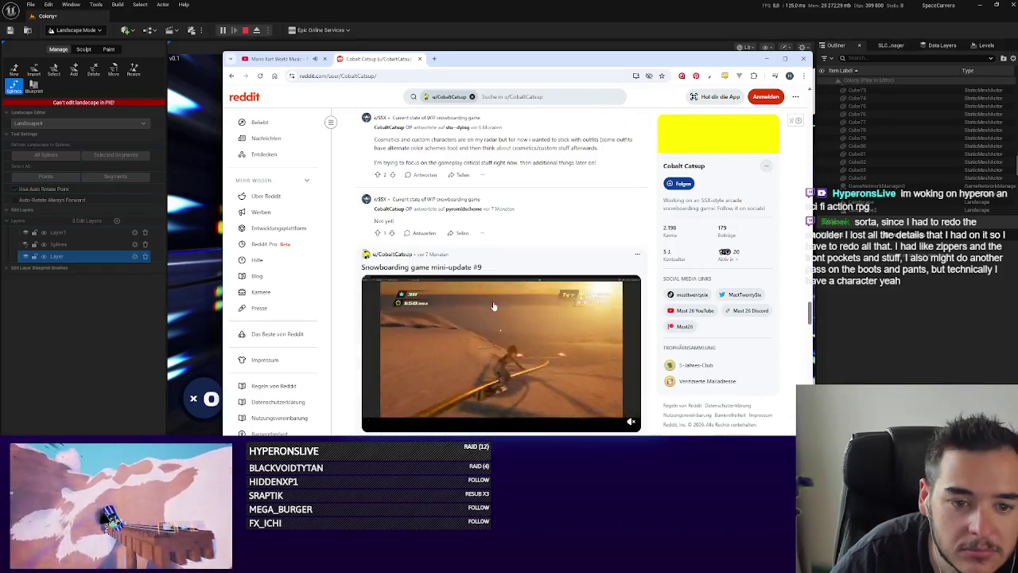
pyautogui.scroll(-5, 517, 365)
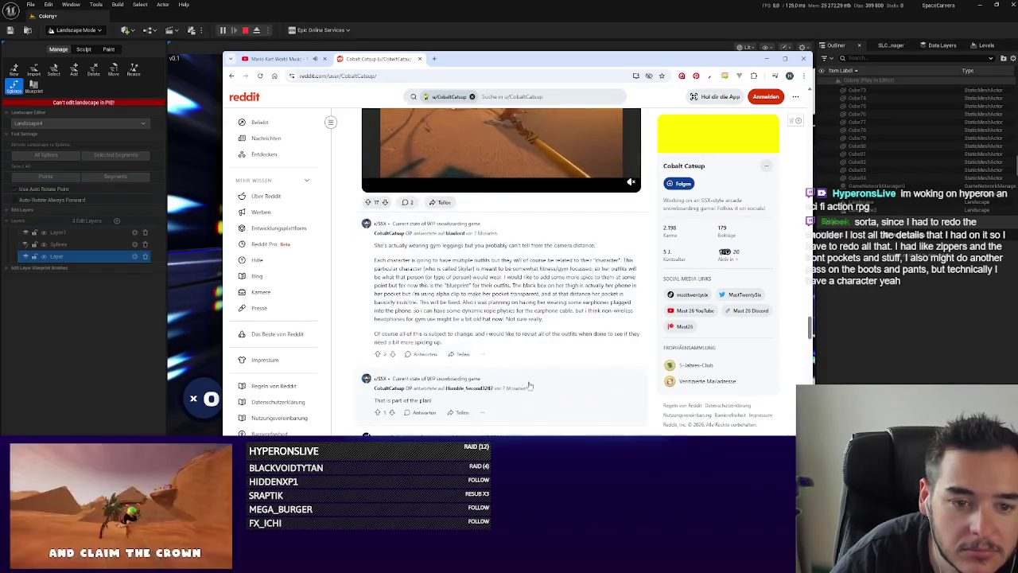
pyautogui.scroll(-6, 522, 381)
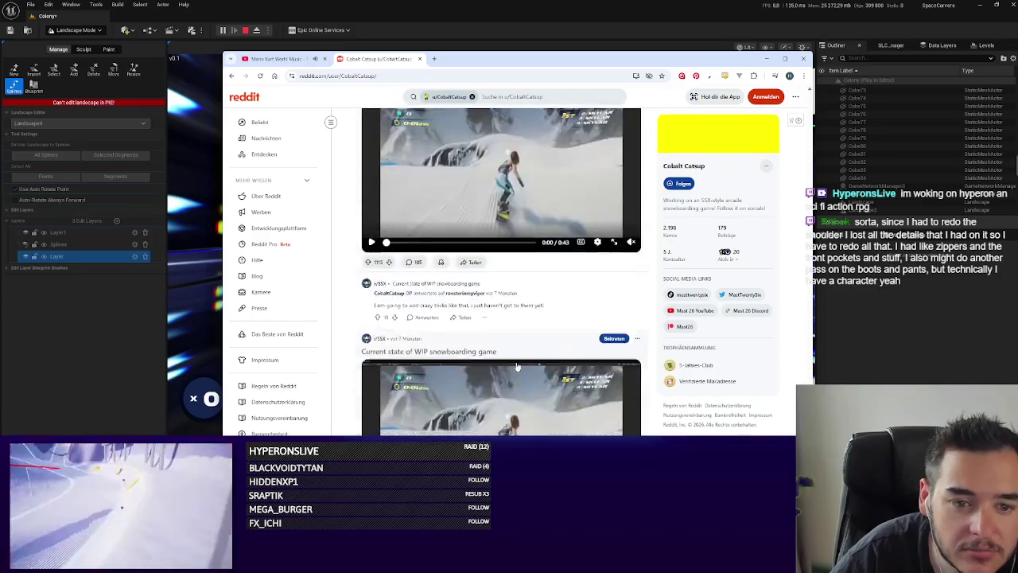
# Pause the snowboarding video in the post and close the Reddit page.
pyautogui.scroll(3, 585, 347)
pyautogui.scroll(-4, 541, 326)
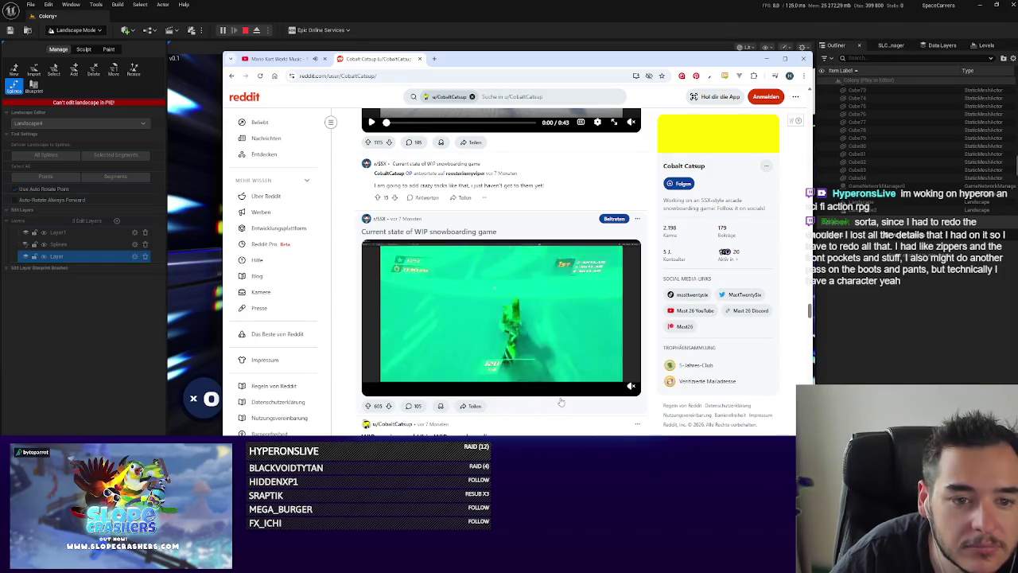
pyautogui.click(371, 386)
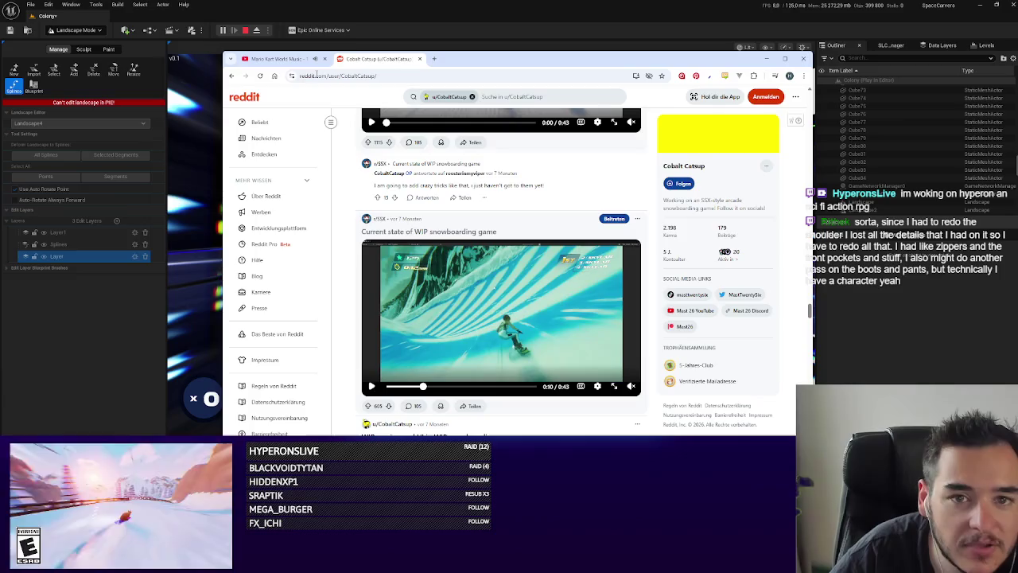
pyautogui.click(419, 58)
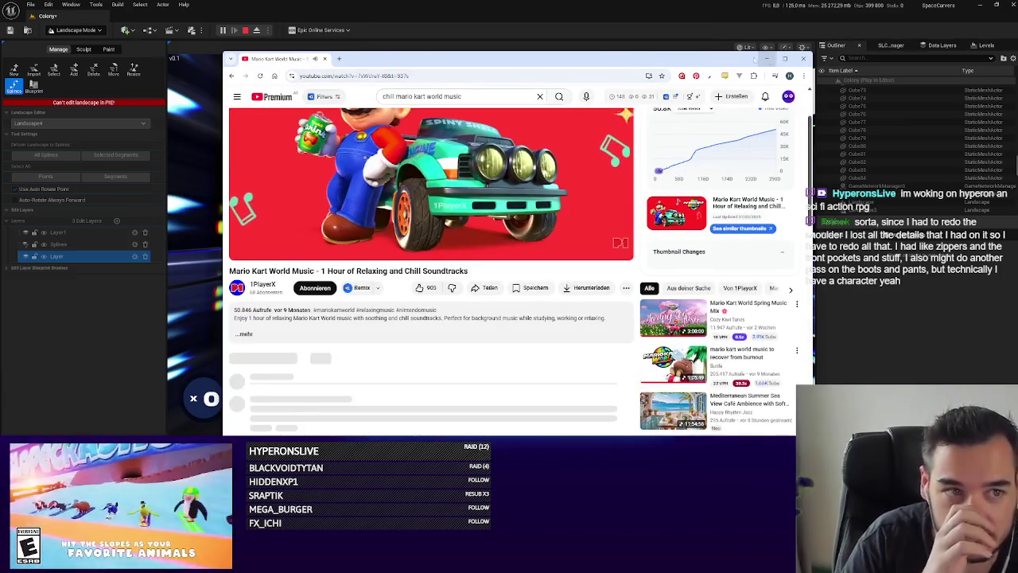
# Minimize the YouTube browser to reveal the game, then bring the browser back with Alt+Tab.
pyautogui.click(766, 58)
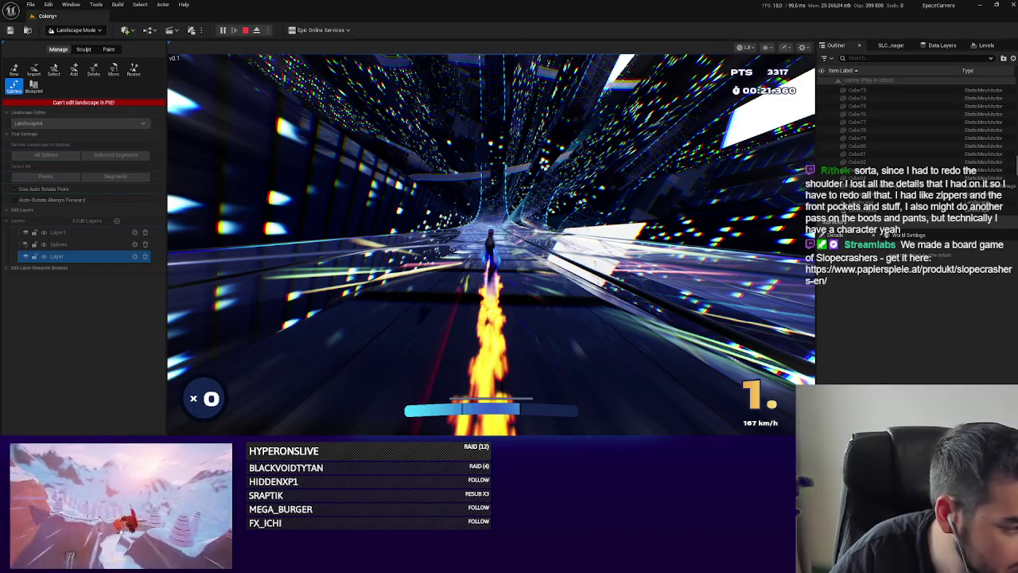
pyautogui.hotkey('alt', 'Tab')
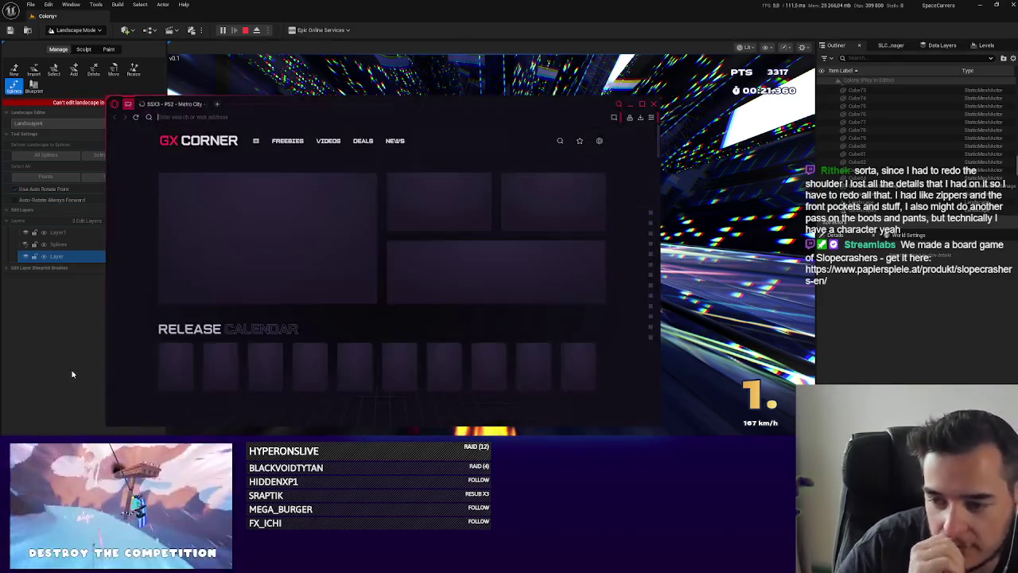
# Bring up the Hyperons Steam page and skip its trailer forward to 0:39.
pyautogui.hotkey('alt', 'Tab')
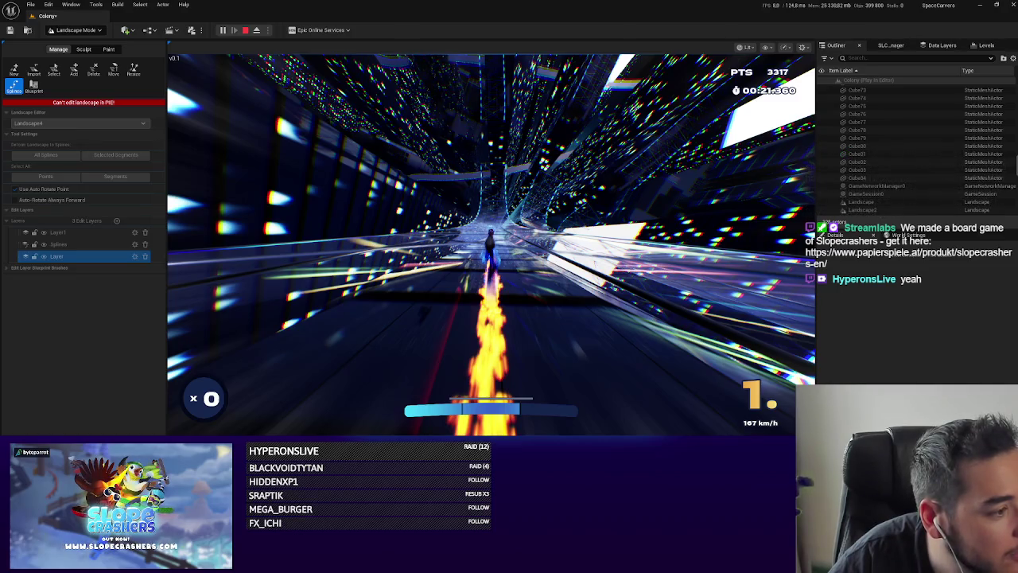
pyautogui.hotkey('alt', 'Tab')
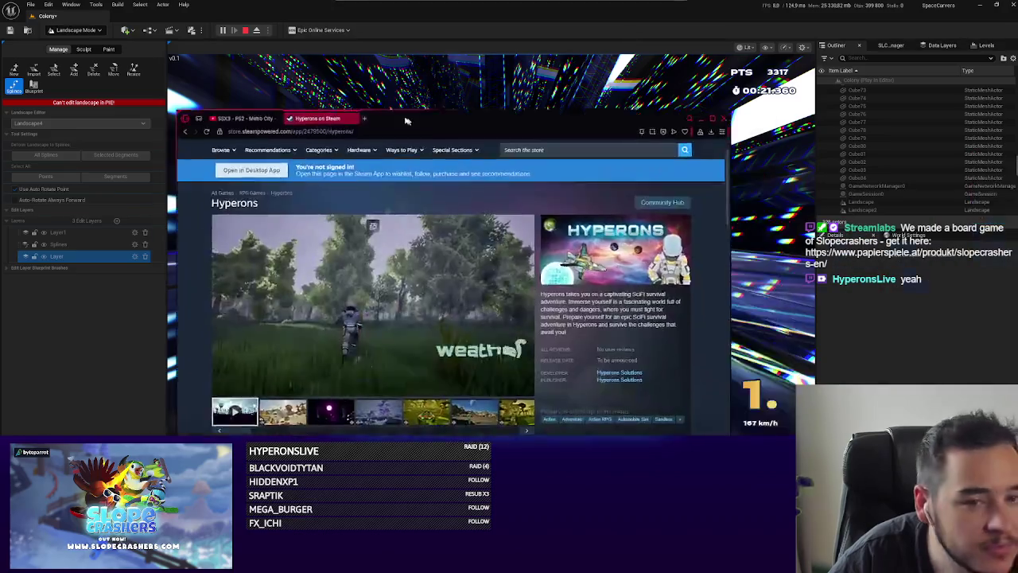
pyautogui.scroll(-2, 669, 292)
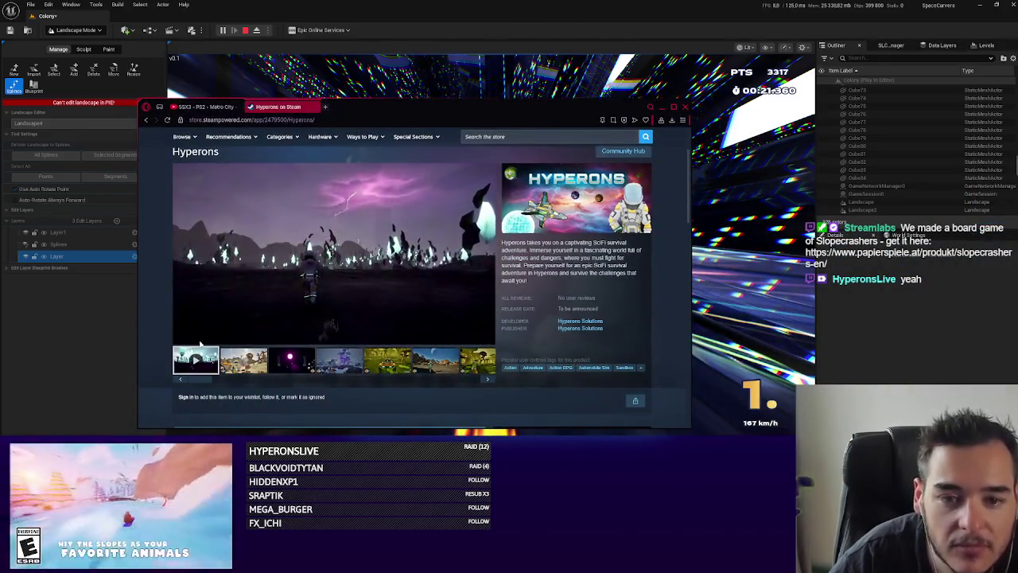
pyautogui.click(288, 328)
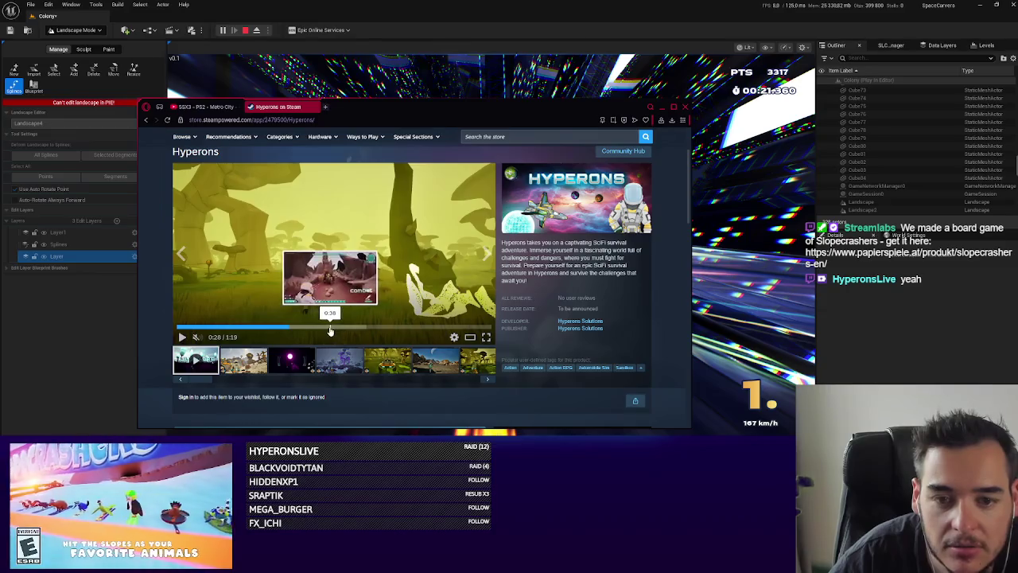
pyautogui.click(332, 328)
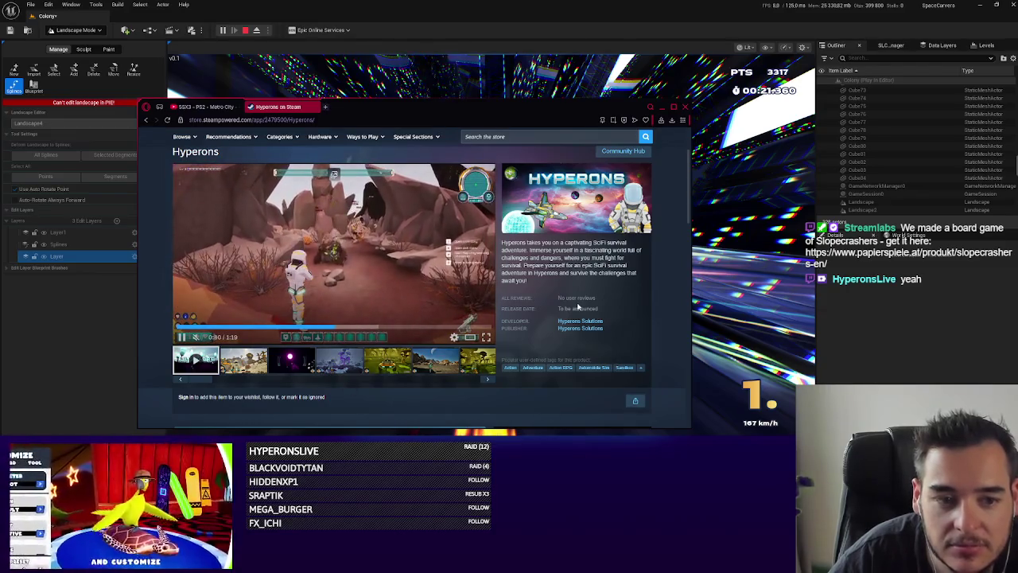
# Skip the trailer between 0:41 and 0:48, pause it, and quit Opera.
pyautogui.click(358, 310)
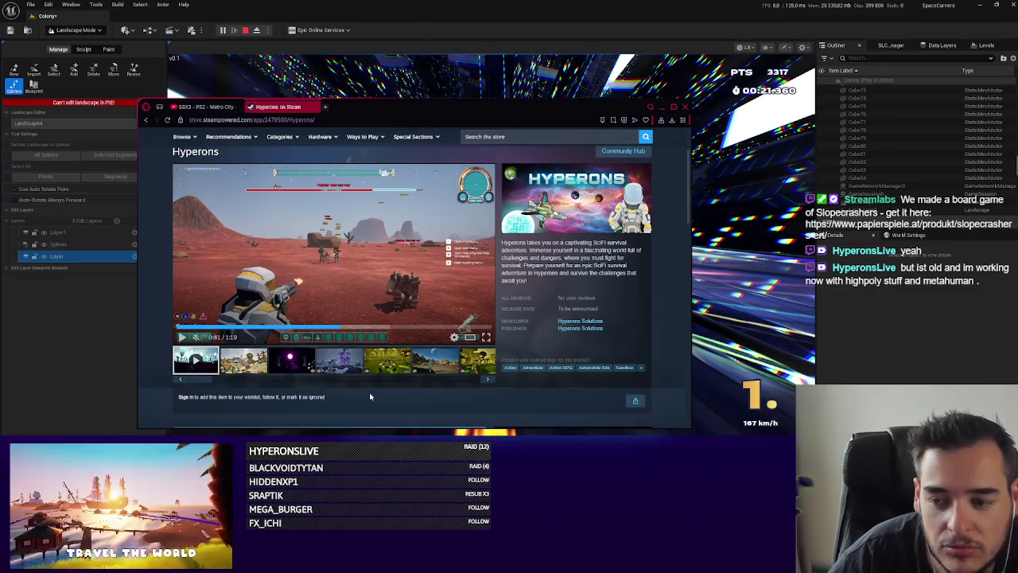
pyautogui.click(360, 327)
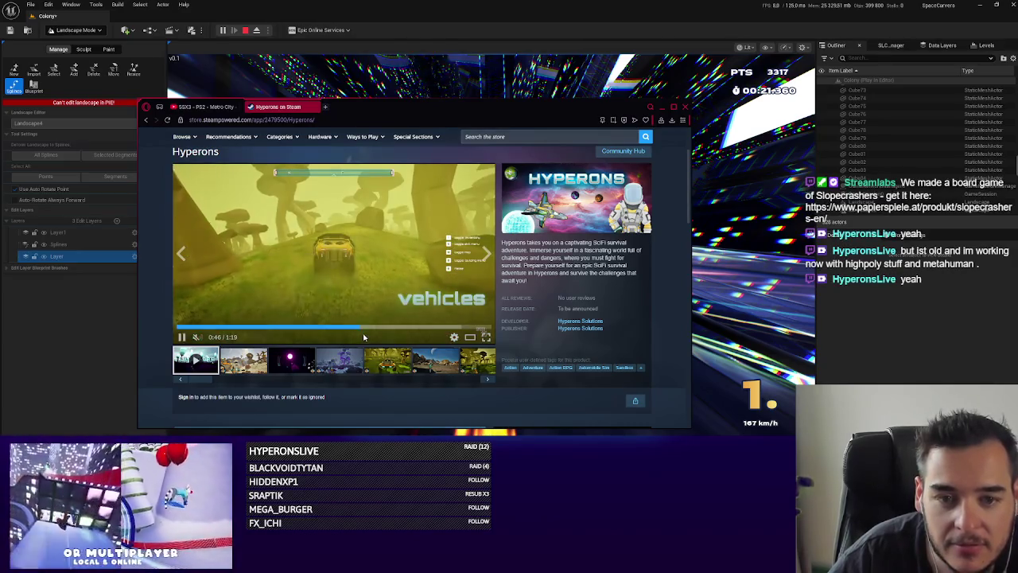
pyautogui.click(323, 327)
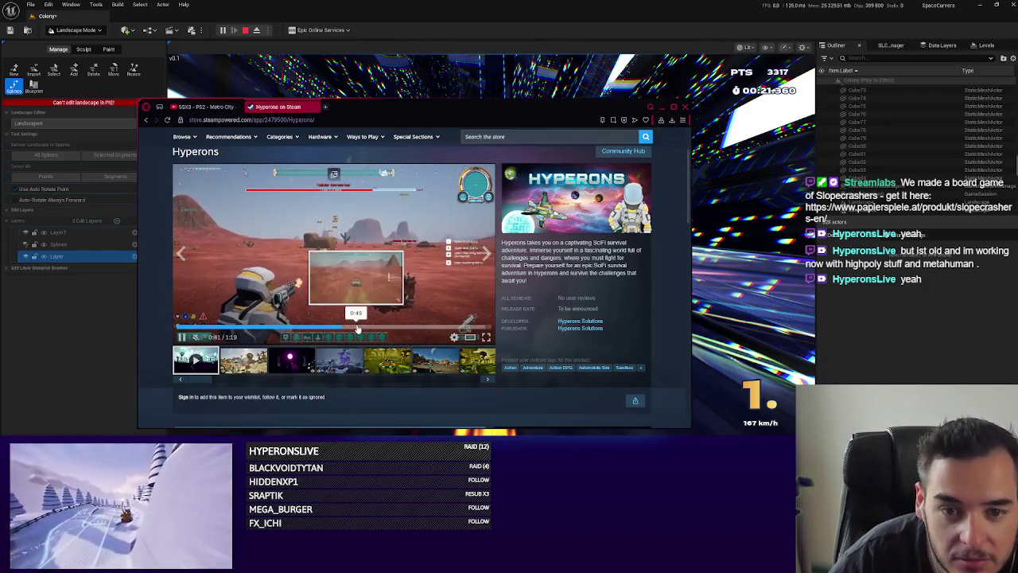
pyautogui.click(357, 327)
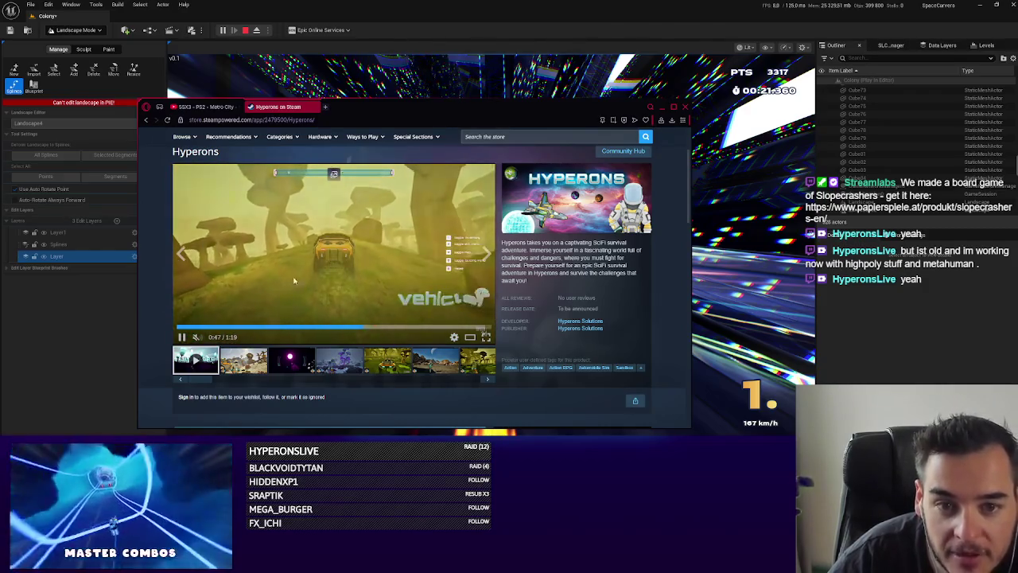
pyautogui.click(395, 277)
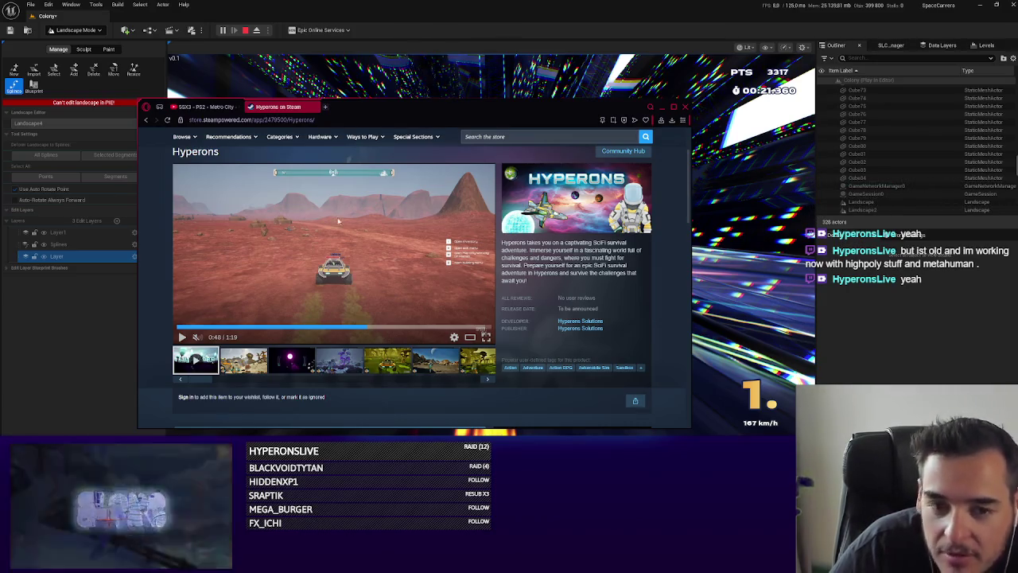
pyautogui.click(686, 108)
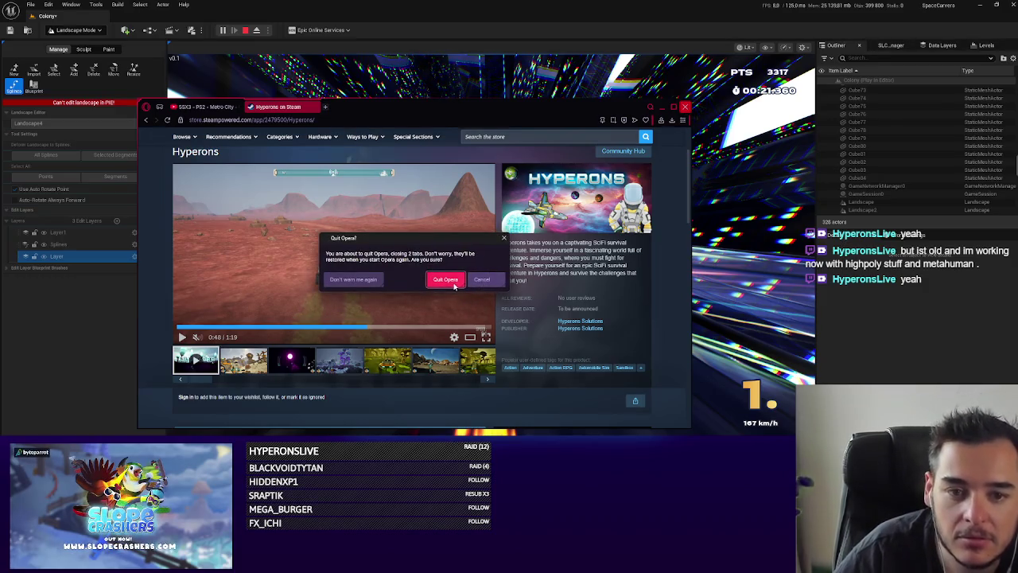
pyautogui.click(370, 284)
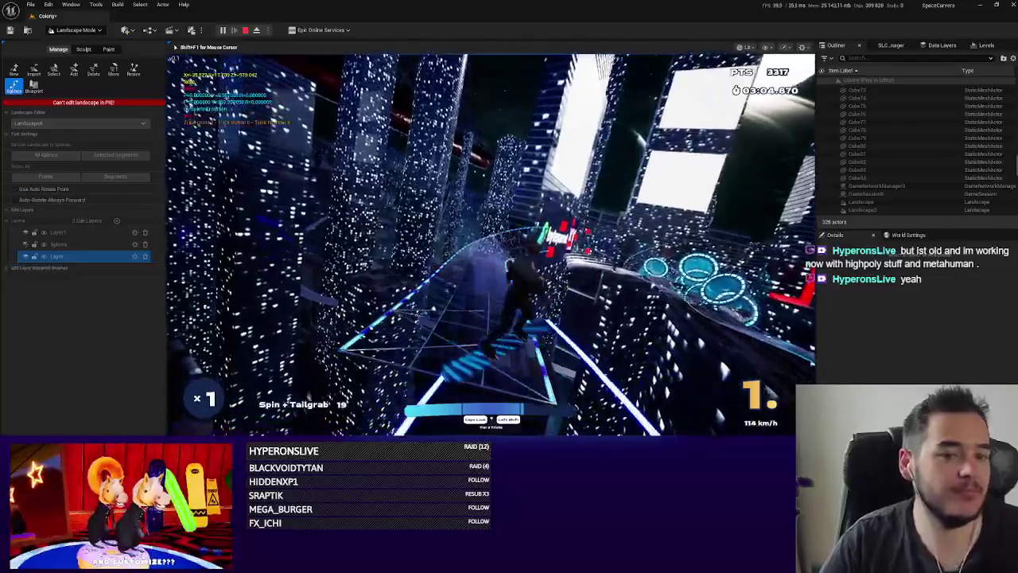
# Ride the snowboard run through the neon city, then stop the session with Esc.
pyautogui.hotkey('alt', 'Tab')
pyautogui.hotkey('alt', 'Tab')
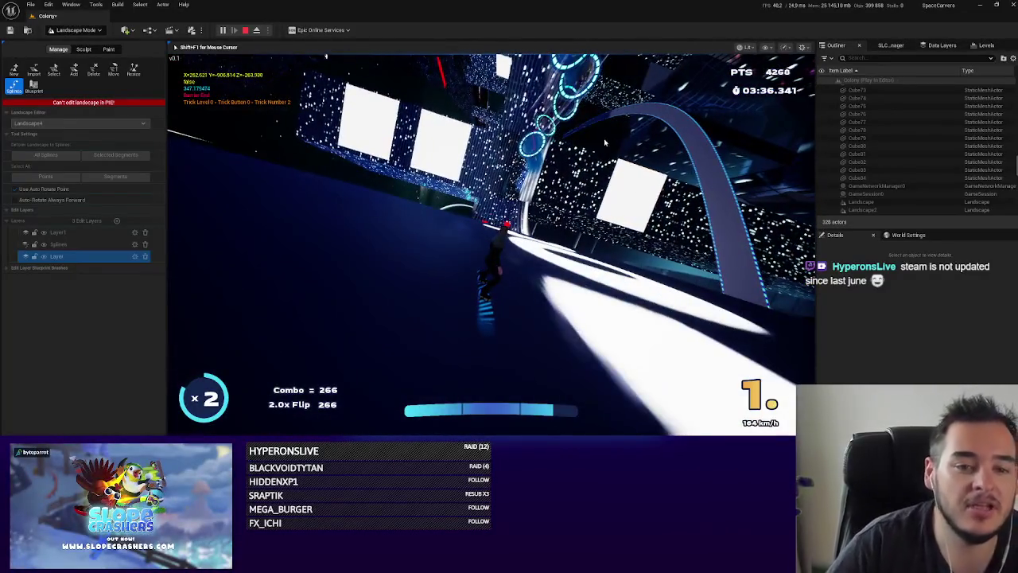
pyautogui.press('Escape')
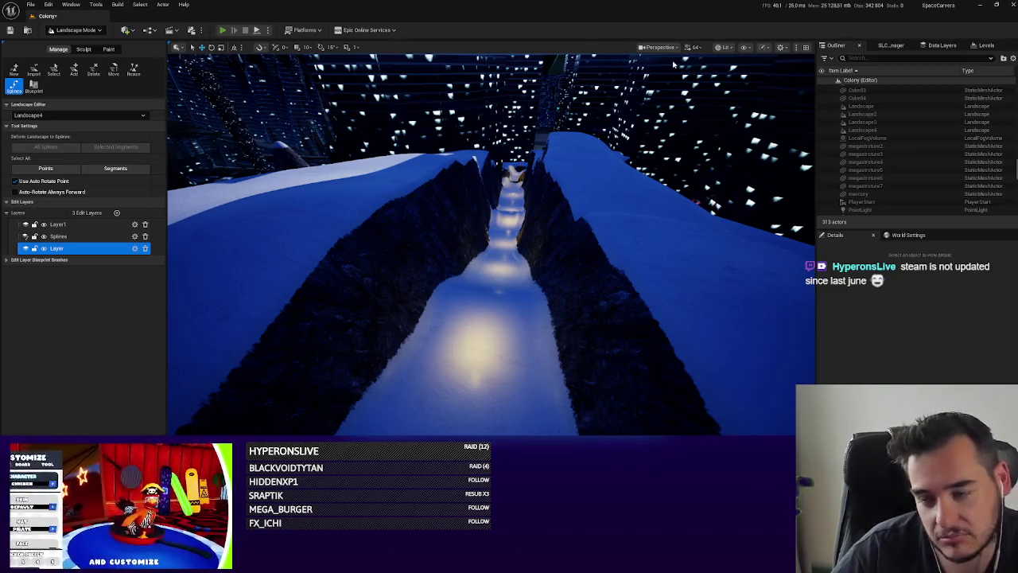
pyautogui.click(223, 30)
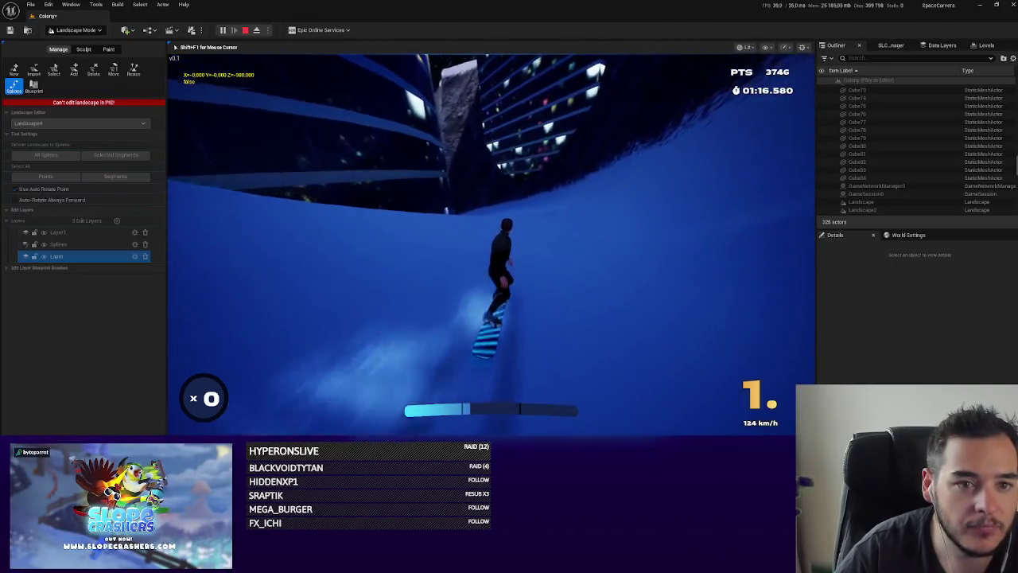
pyautogui.press('Escape')
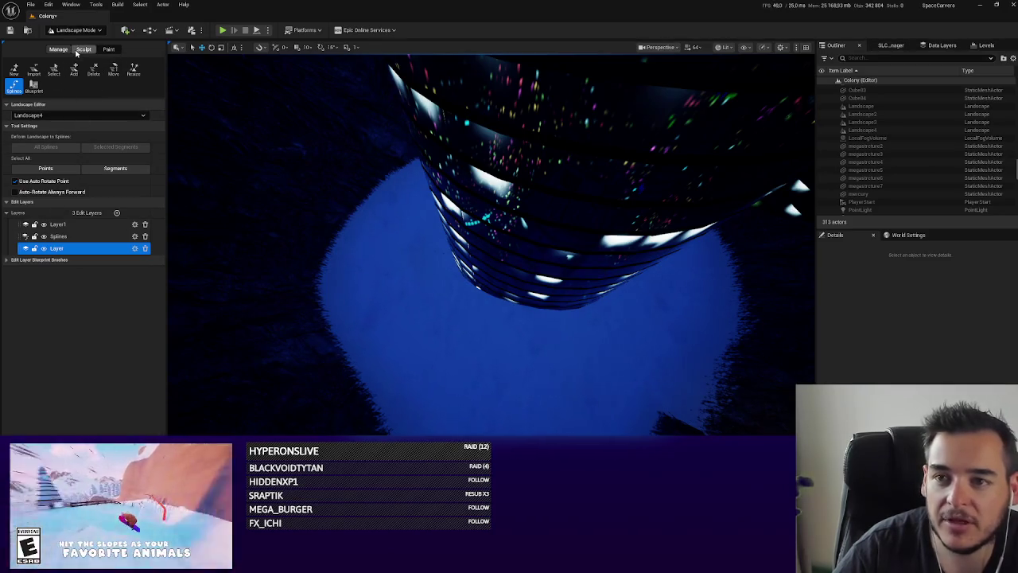
# Select track spline segments and a control point on the road spline.
pyautogui.moveTo(451, 291)
pyautogui.mouseDown()
pyautogui.moveTo(430, 299)
pyautogui.moveTo(600, 292)
pyautogui.mouseUp()
pyautogui.click(451, 291)
pyautogui.click(430, 299)
pyautogui.click(503, 302)
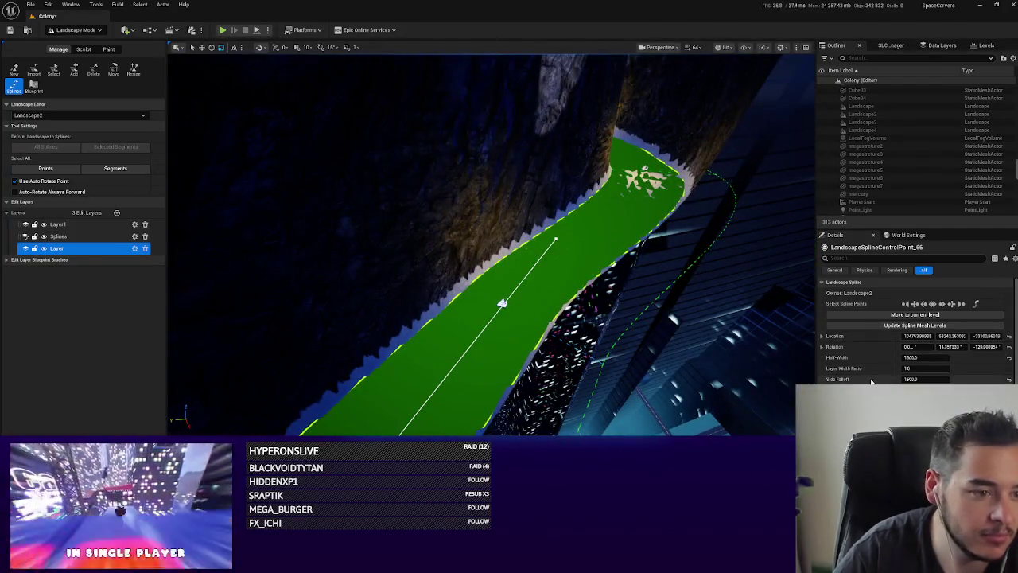
pyautogui.moveTo(503, 303); pyautogui.dragTo(502, 302)
pyautogui.moveTo(617, 261); pyautogui.dragTo(617, 261)
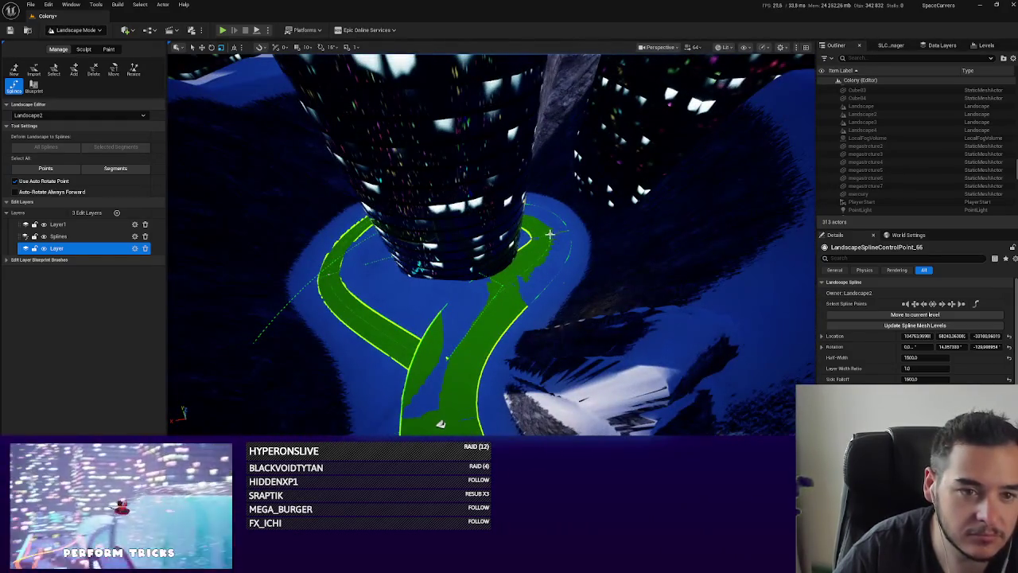
# Set the road control point's side falloff and half-width to 1500.
pyautogui.click(912, 378)
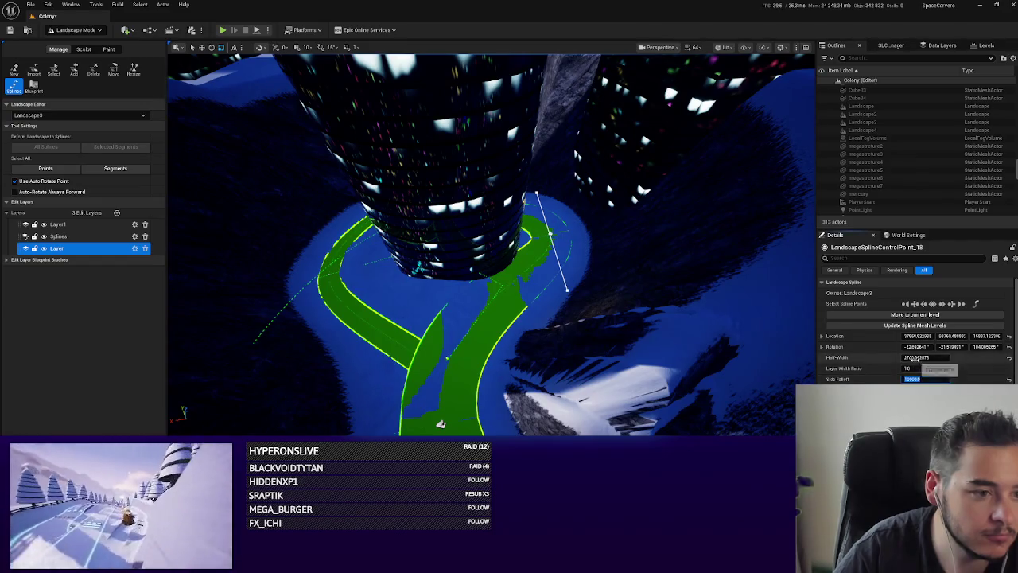
pyautogui.press('Return')
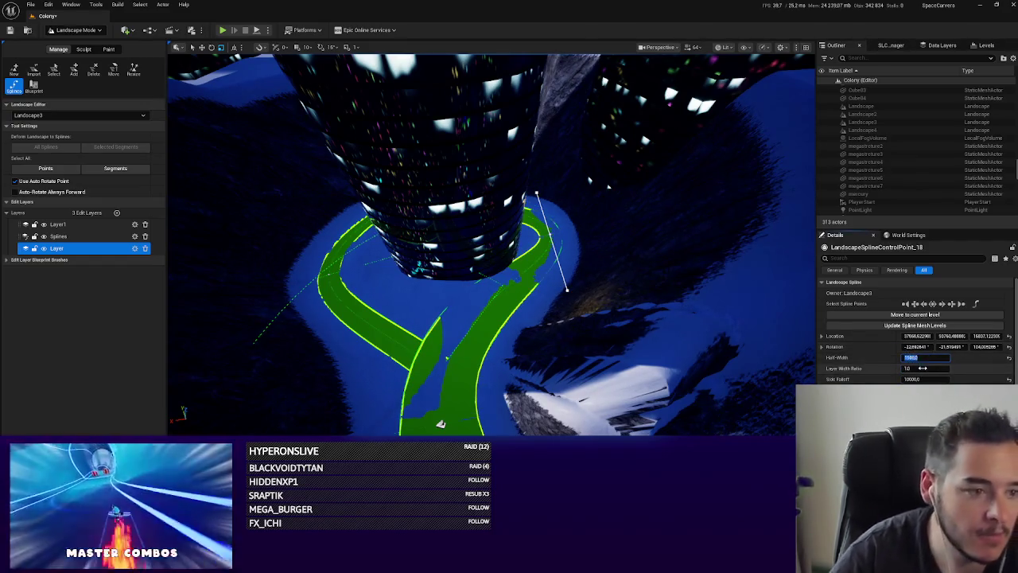
pyautogui.moveTo(492, 244); pyautogui.dragTo(492, 243)
pyautogui.moveTo(523, 286); pyautogui.dragTo(523, 287)
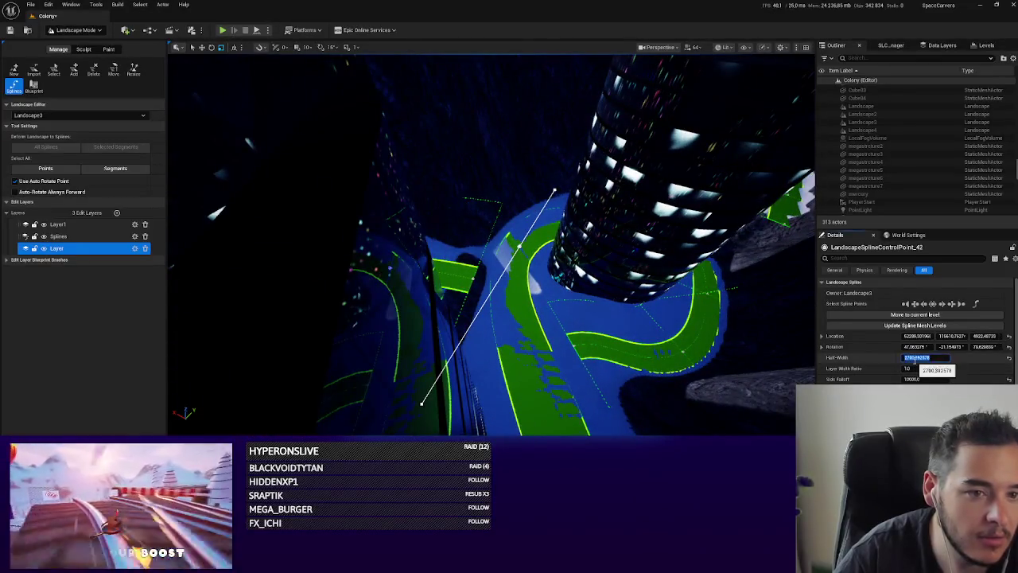
pyautogui.write('1500')
pyautogui.press('Return')
pyautogui.moveTo(491, 243); pyautogui.dragTo(492, 244)
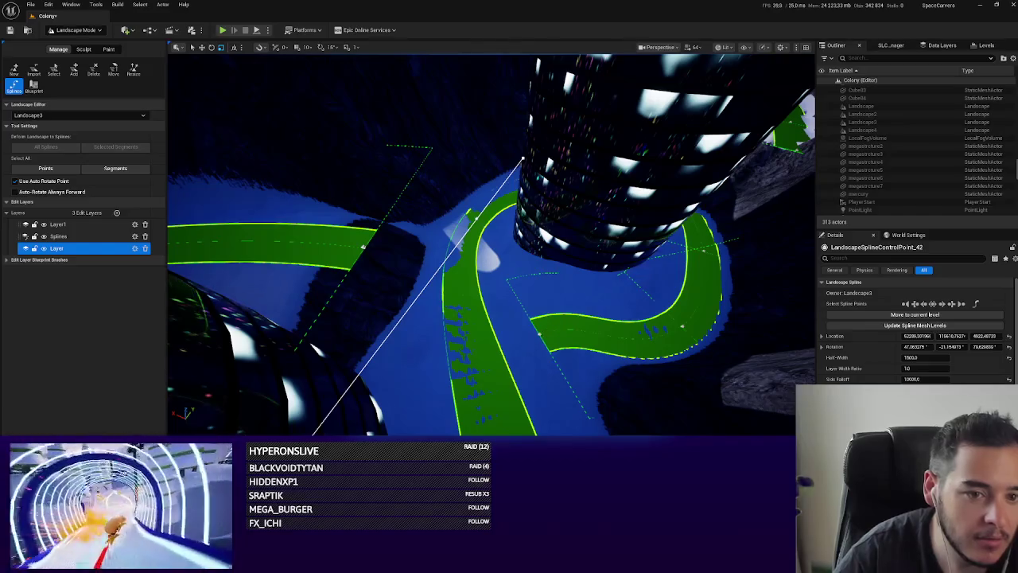
# Give a lower-road point 1500 side falloff and add a new control point in the canyon.
pyautogui.click(575, 322)
pyautogui.click(914, 357)
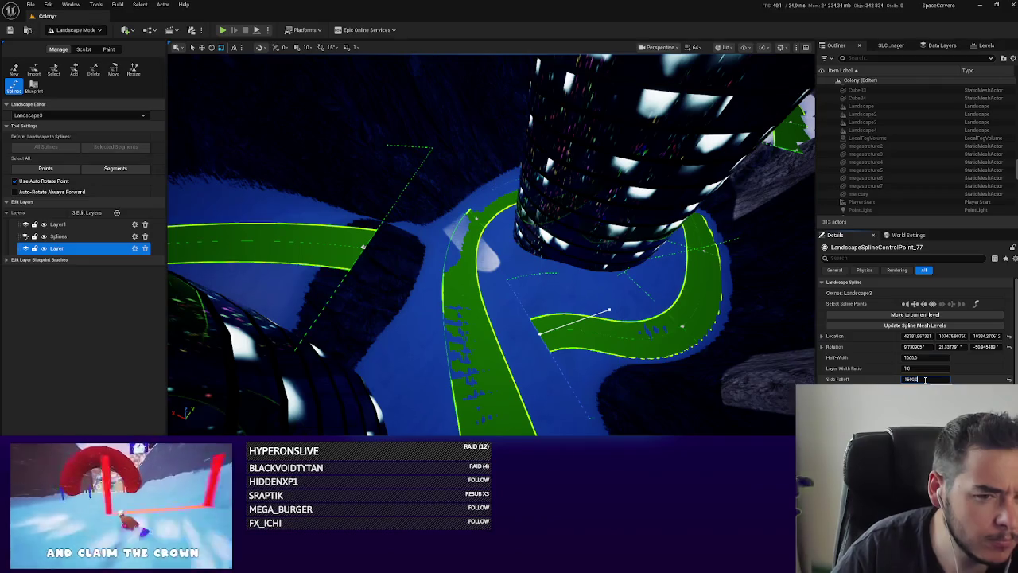
pyautogui.press('Return')
pyautogui.moveTo(540, 336); pyautogui.dragTo(539, 336)
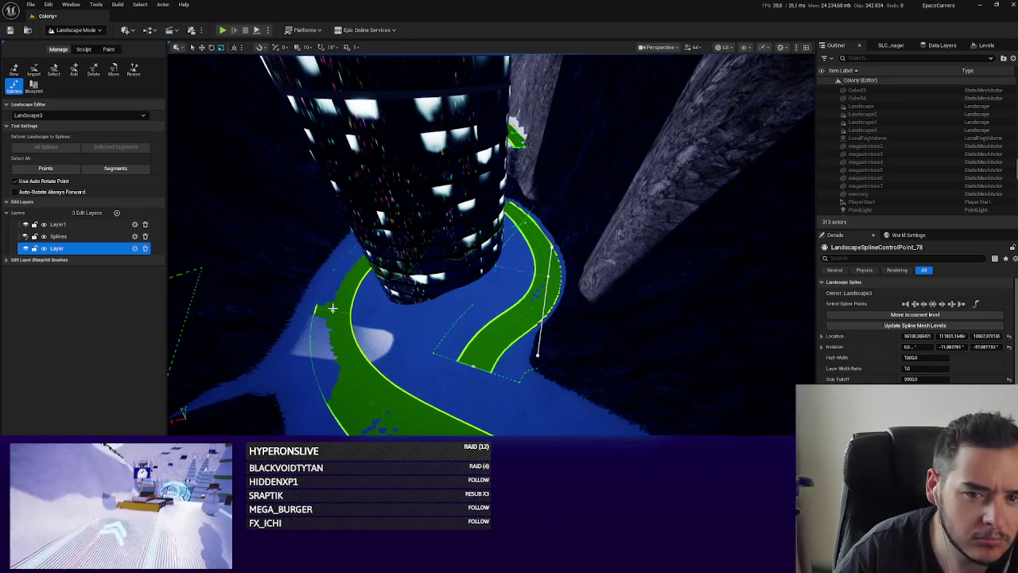
pyautogui.moveTo(333, 309); pyautogui.dragTo(511, 378)
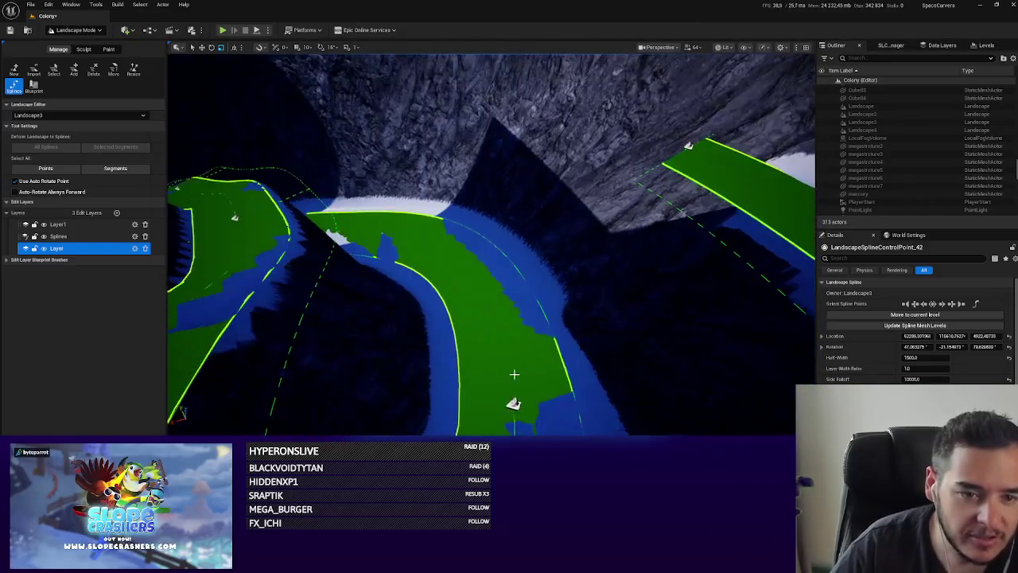
pyautogui.moveTo(478, 327); pyautogui.dragTo(478, 327)
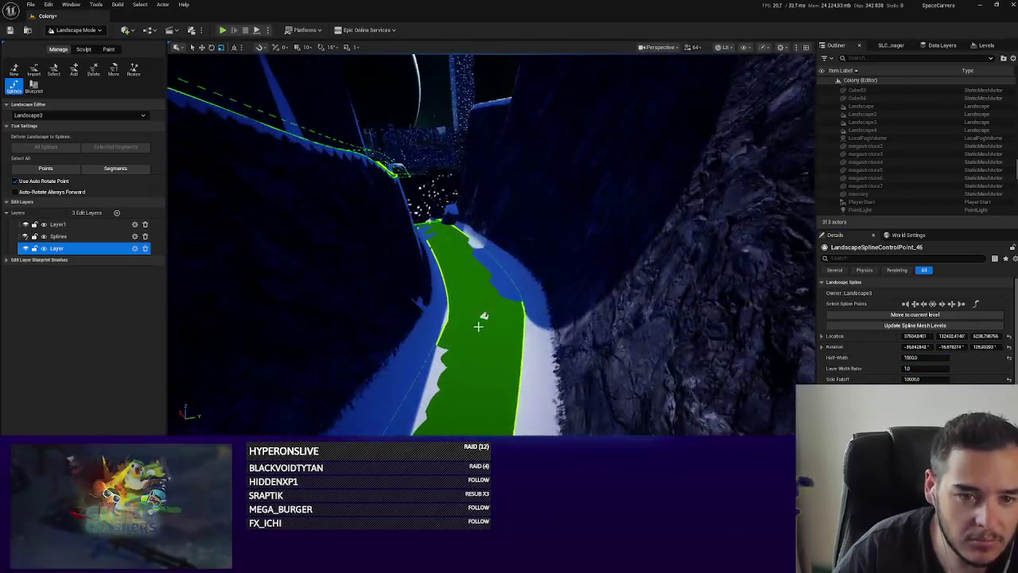
pyautogui.keyDown('ctrl'); pyautogui.click(478, 326); pyautogui.keyUp('ctrl')
pyautogui.moveTo(602, 329); pyautogui.dragTo(602, 329)
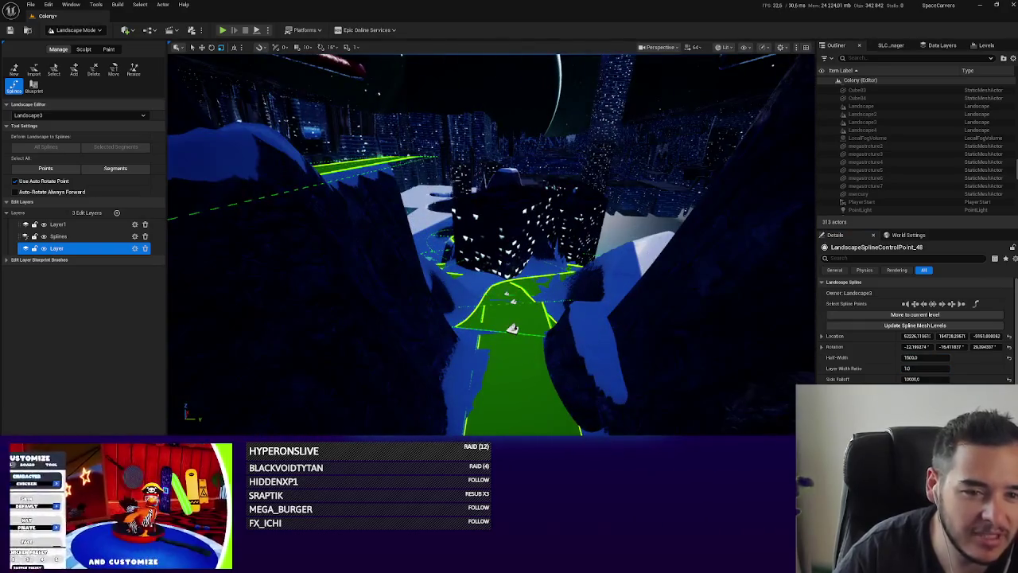
# Set Landscape4 road control points to a half-width of 1500.
pyautogui.click(512, 328)
pyautogui.write('1500')
pyautogui.press('Return')
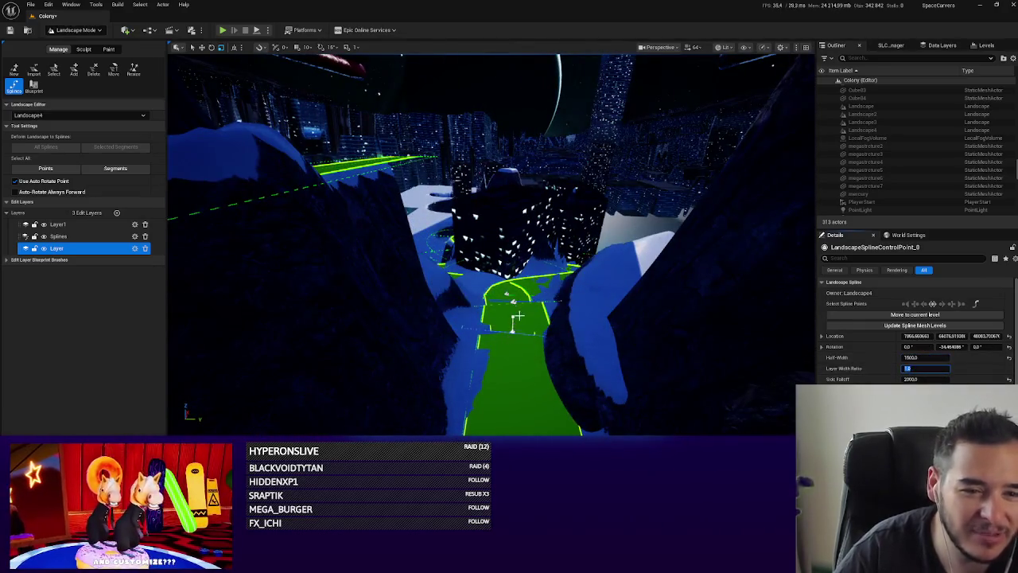
pyautogui.doubleClick(923, 358)
pyautogui.write('1500')
pyautogui.press('Return')
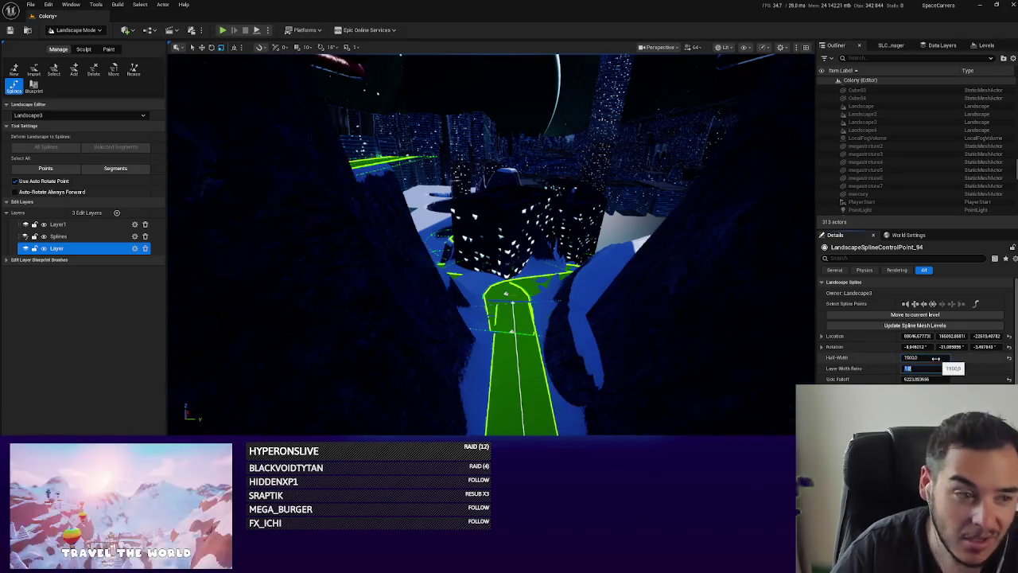
pyautogui.press('w')
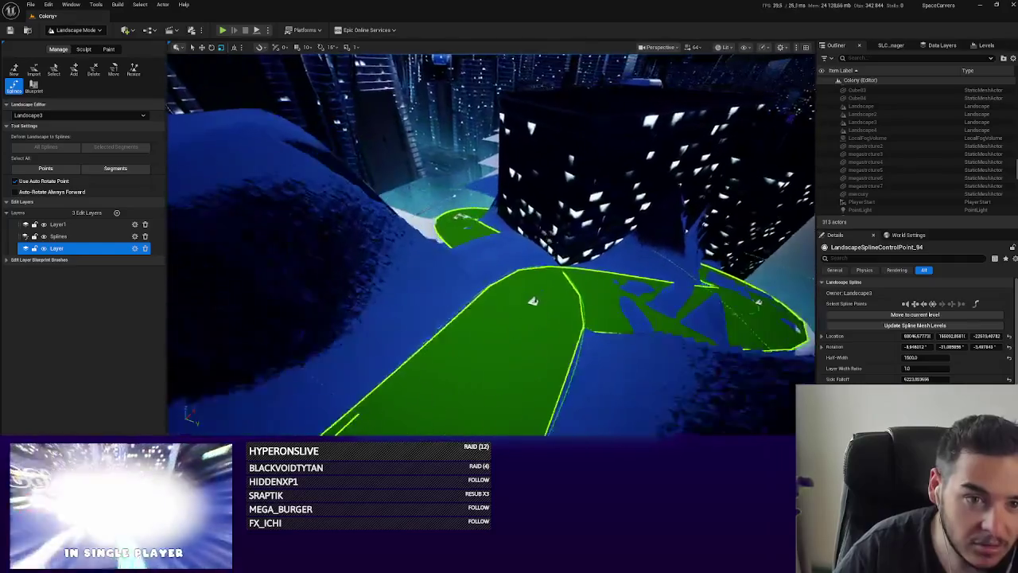
pyautogui.click(534, 313)
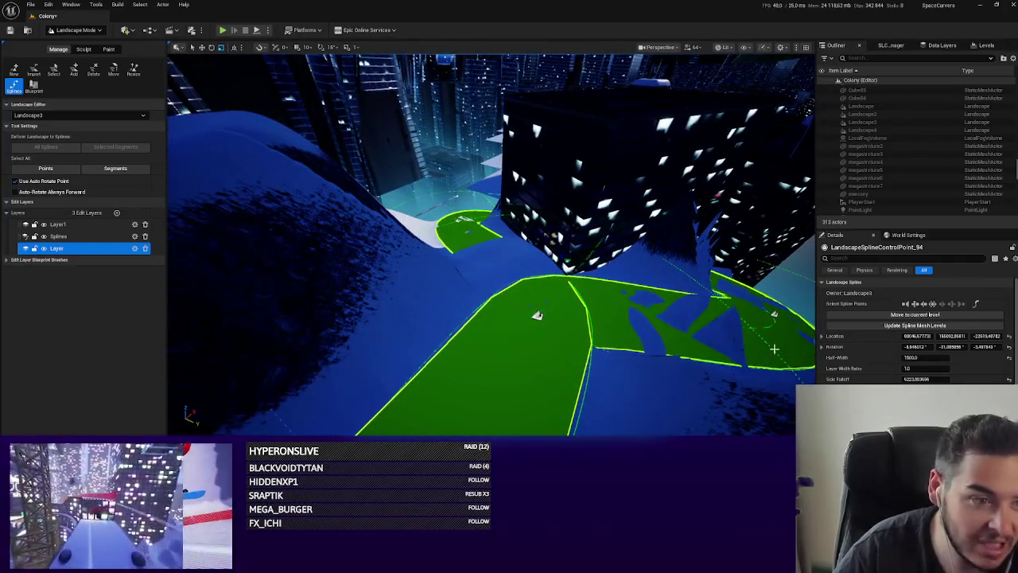
pyautogui.press('Return')
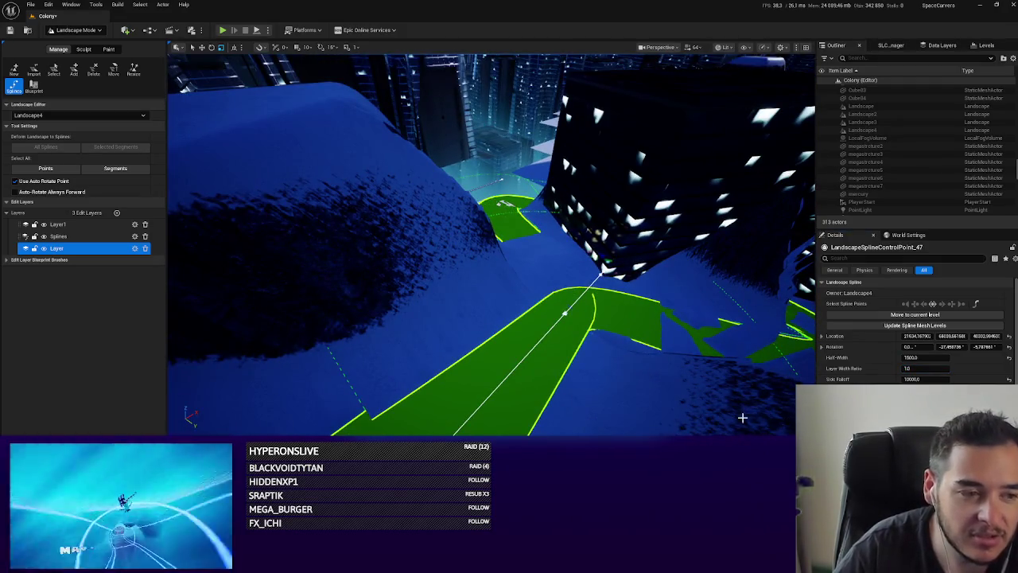
# Set a control point further along the track to a half-width of 2000.
pyautogui.click(610, 357)
pyautogui.rightClick(609, 357)
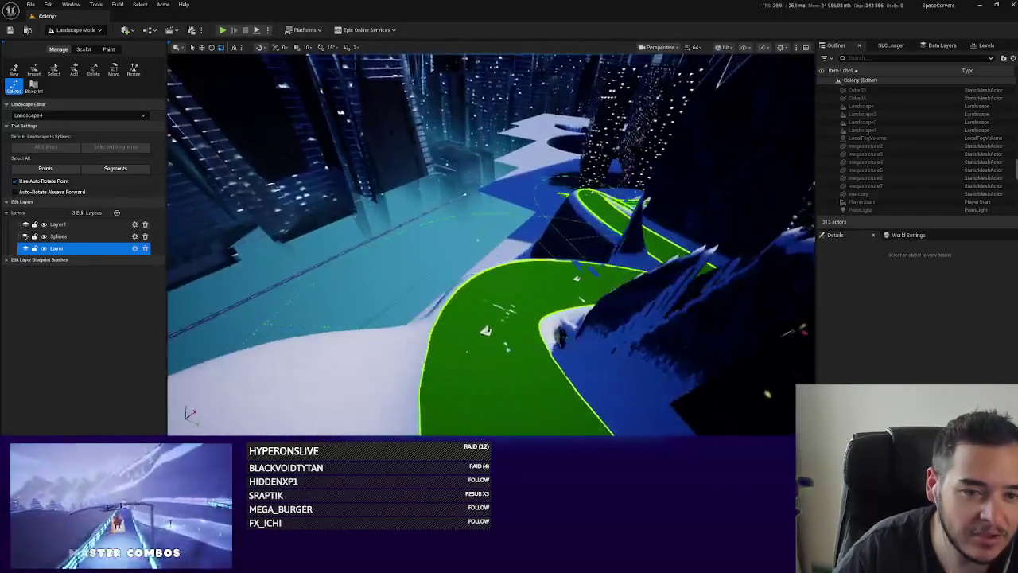
pyautogui.click(489, 297)
pyautogui.click(922, 357)
pyautogui.write('50')
pyautogui.press('Return')
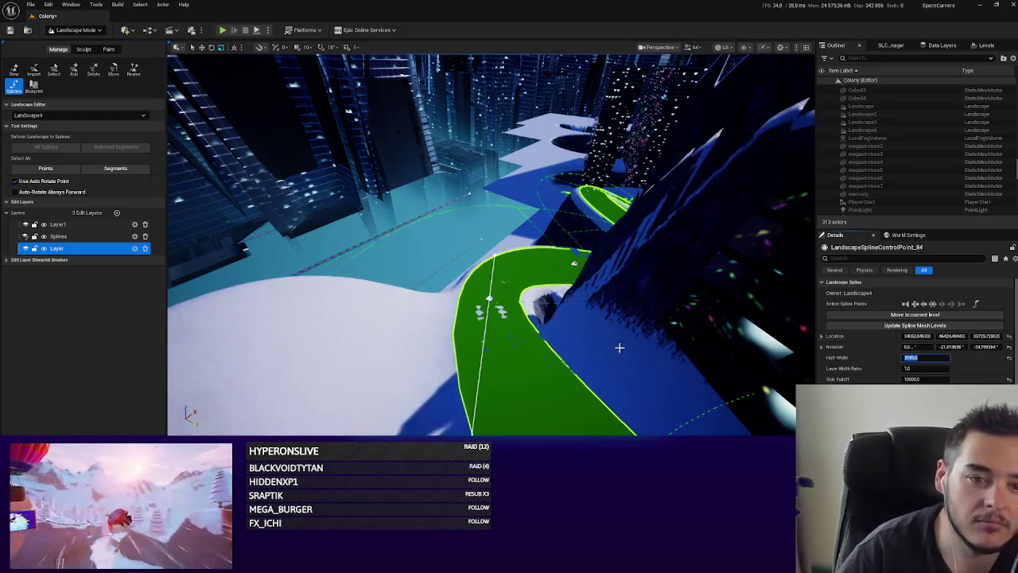
pyautogui.press('f')
# Revise the half-width value of another track control point in Details.
pyautogui.click(475, 261)
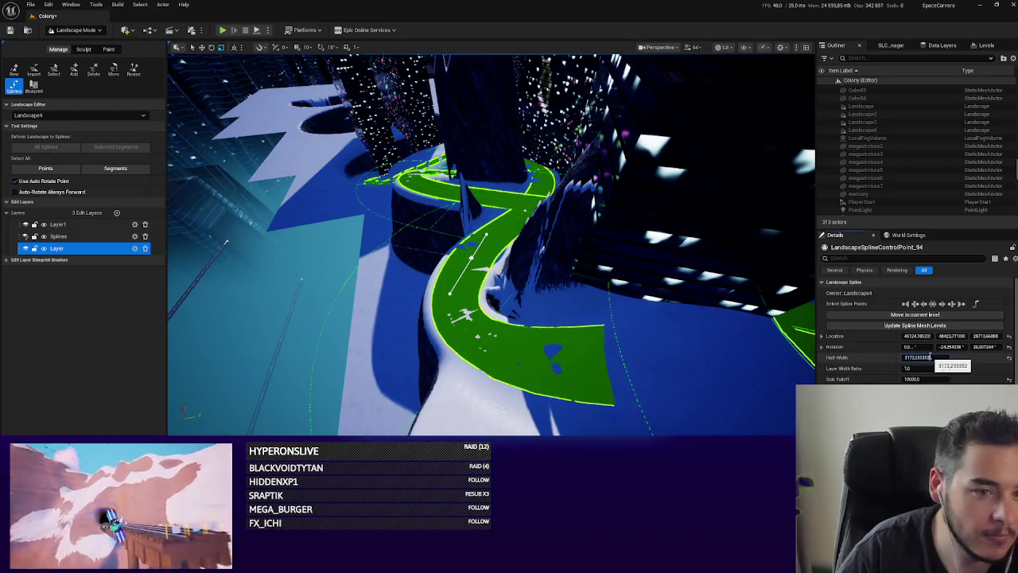
pyautogui.click(926, 368)
pyautogui.scroll(2, 492, 244)
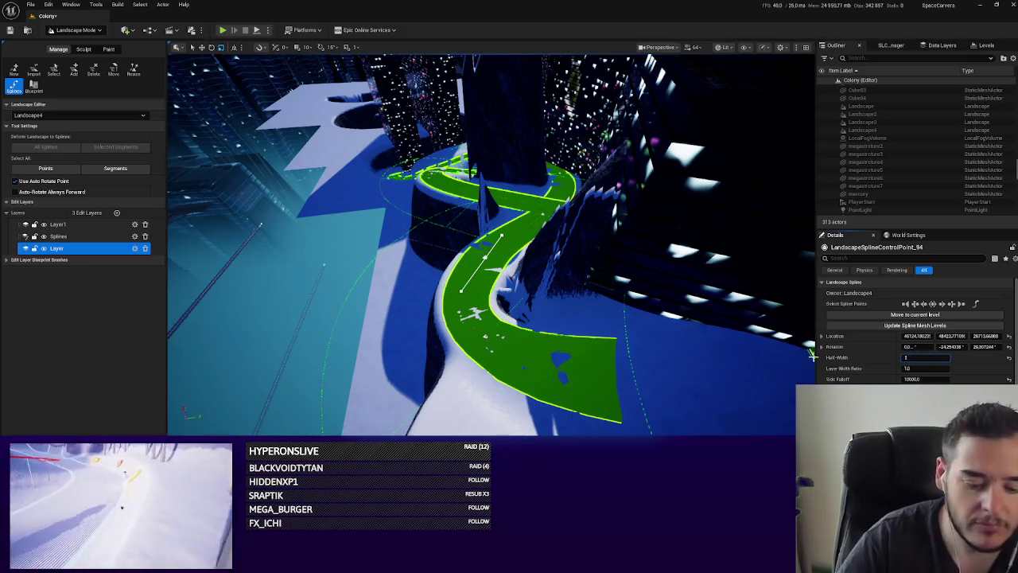
pyautogui.write('000')
pyautogui.press('Return')
pyautogui.click(927, 359)
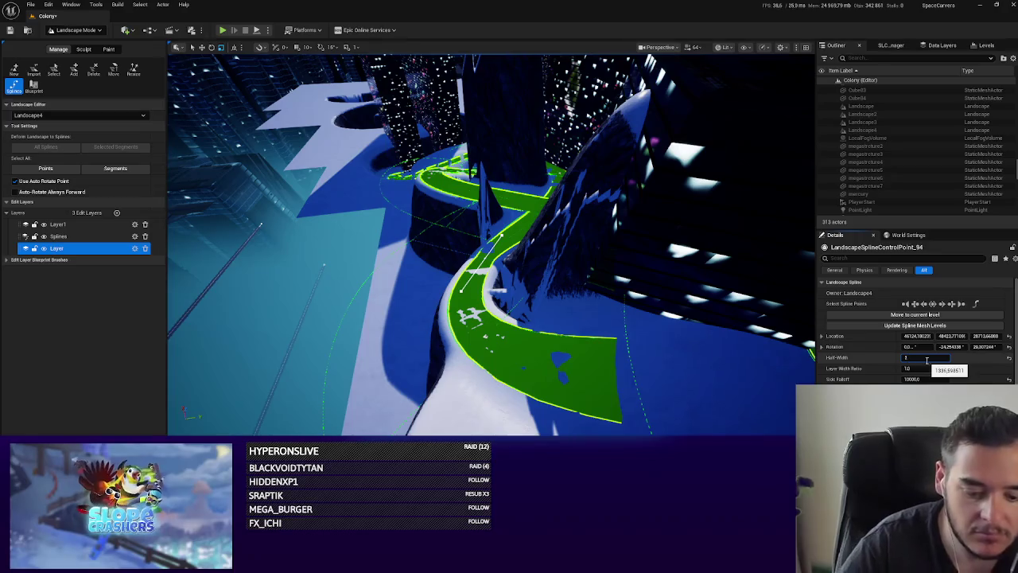
pyautogui.write('00')
pyautogui.press('Return')
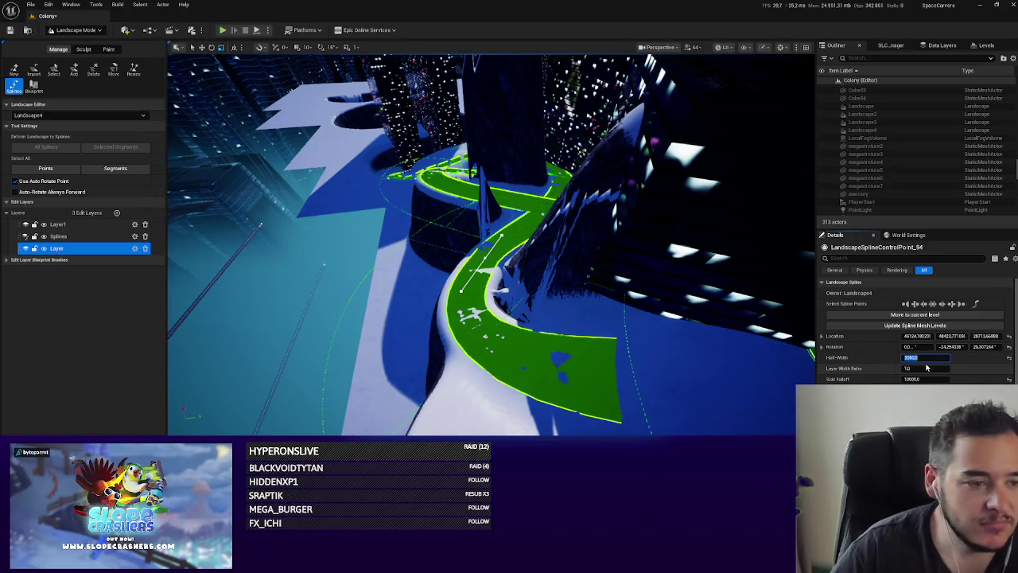
# Add four control points extending the winding road.
pyautogui.moveTo(682, 344); pyautogui.dragTo(607, 284)
pyautogui.keyDown('ctrl'); pyautogui.click(601, 277); pyautogui.keyUp('ctrl')
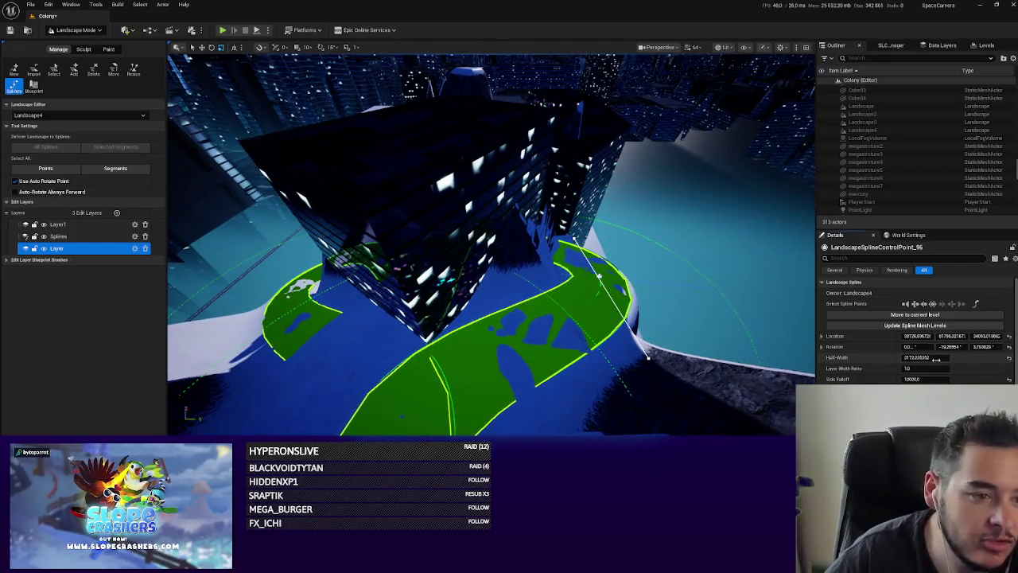
pyautogui.moveTo(485, 262)
pyautogui.mouseDown()
pyautogui.moveTo(474, 259)
pyautogui.moveTo(517, 279)
pyautogui.mouseUp()
pyautogui.keyDown('ctrl'); pyautogui.click(517, 278); pyautogui.keyUp('ctrl')
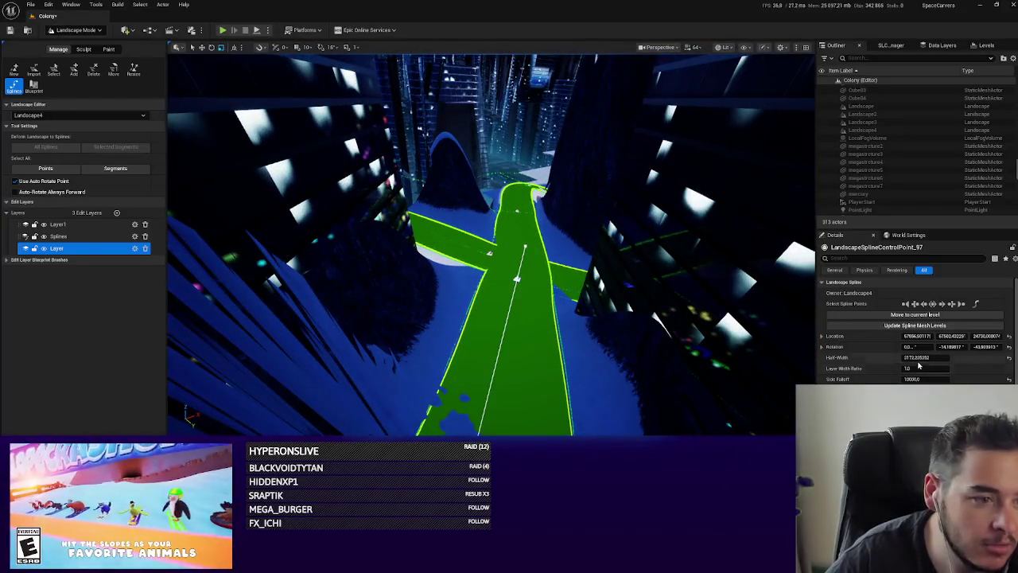
pyautogui.moveTo(675, 350); pyautogui.dragTo(493, 270)
pyautogui.keyDown('ctrl'); pyautogui.click(489, 352); pyautogui.keyUp('ctrl')
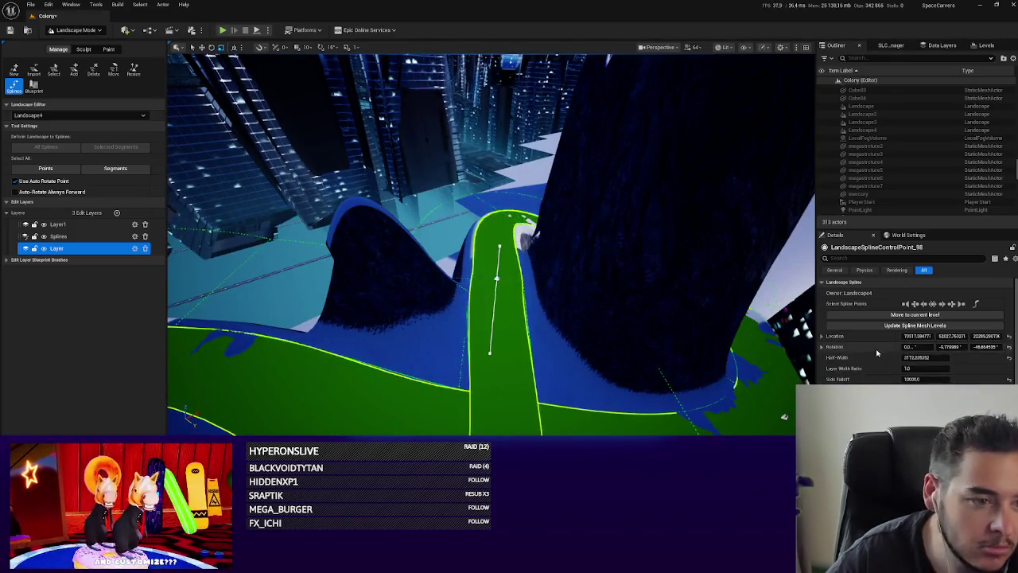
pyautogui.moveTo(561, 321)
pyautogui.mouseDown()
pyautogui.moveTo(557, 310)
pyautogui.moveTo(573, 303)
pyautogui.moveTo(557, 262)
pyautogui.mouseUp()
pyautogui.keyDown('ctrl'); pyautogui.click(509, 288); pyautogui.keyUp('ctrl')
# Give the new point and a second selected point a half-width of 2000.
pyautogui.click(923, 358)
pyautogui.write('2000')
pyautogui.press('Return')
pyautogui.keyDown('ctrl'); pyautogui.click(477, 208); pyautogui.keyUp('ctrl')
pyautogui.click(923, 357)
pyautogui.write('2000')
pyautogui.click(935, 367)
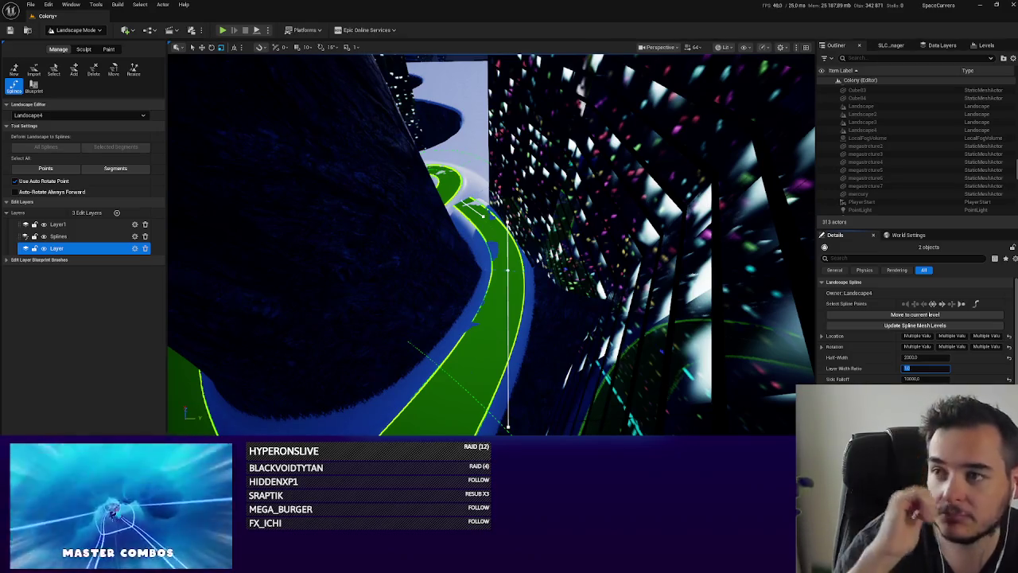
# Move the control point beside the tower to reshape the road around its base.
pyautogui.moveTo(234, 323)
pyautogui.mouseDown()
pyautogui.moveTo(271, 302)
pyautogui.moveTo(207, 238)
pyautogui.moveTo(167, 103)
pyautogui.moveTo(207, 151)
pyautogui.moveTo(188, 412)
pyautogui.moveTo(445, 246)
pyautogui.moveTo(470, 238)
pyautogui.moveTo(517, 255)
pyautogui.mouseUp()
pyautogui.click(556, 279)
pyautogui.moveTo(529, 253)
pyautogui.mouseDown()
pyautogui.moveTo(508, 228)
pyautogui.moveTo(504, 259)
pyautogui.mouseUp()
pyautogui.press('e')
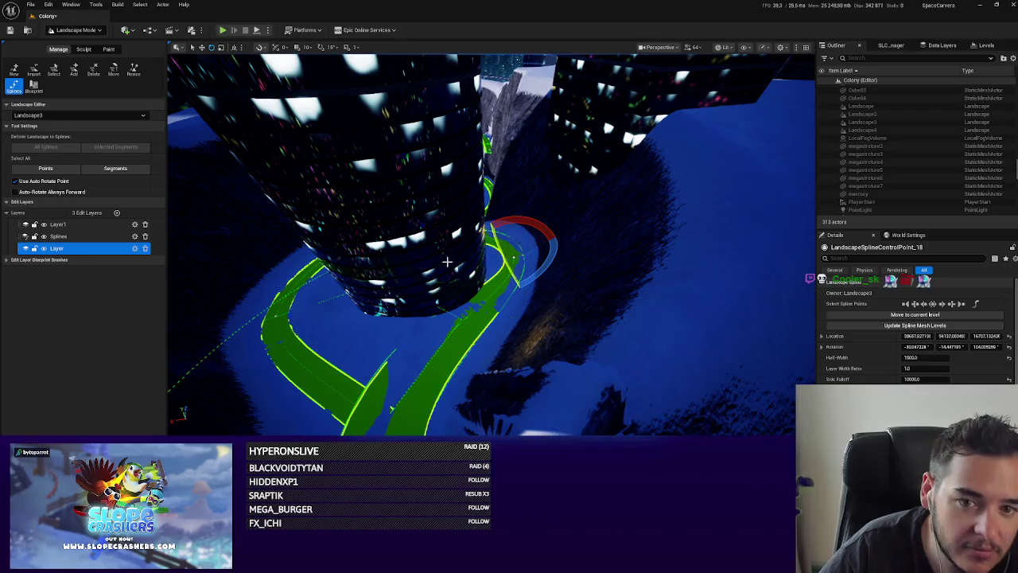
# Add a new control point extending the road and rotate it to bend the road.
pyautogui.keyDown('ctrl'); pyautogui.click(271, 311); pyautogui.keyUp('ctrl')
pyautogui.moveTo(243, 288); pyautogui.dragTo(263, 282)
pyautogui.press('f')
pyautogui.moveTo(415, 232)
pyautogui.mouseDown()
pyautogui.moveTo(430, 222)
pyautogui.moveTo(449, 234)
pyautogui.moveTo(393, 313)
pyautogui.mouseUp()
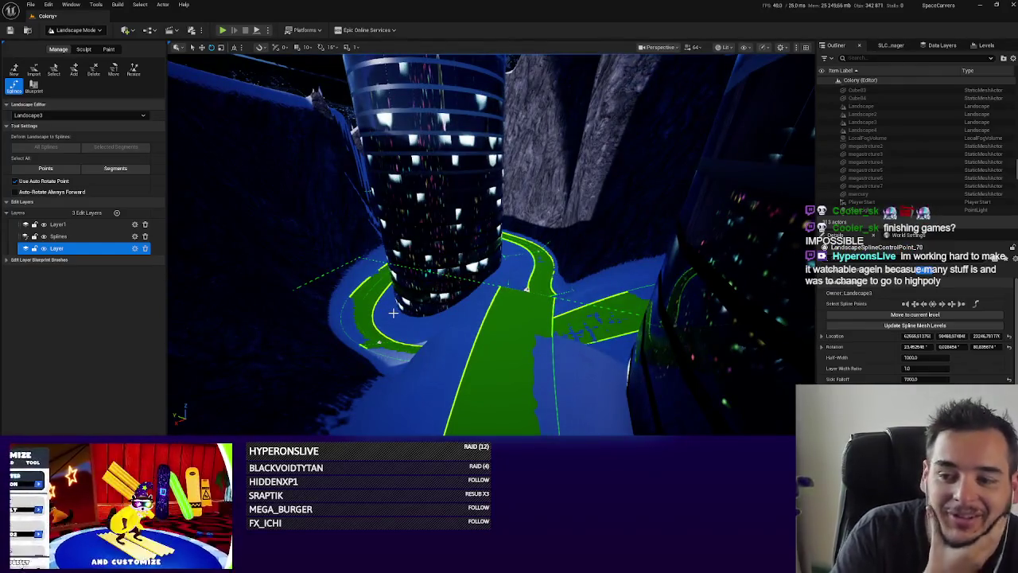
pyautogui.click(497, 357)
pyautogui.click(527, 288)
pyautogui.moveTo(527, 287)
pyautogui.mouseDown()
pyautogui.moveTo(485, 255)
pyautogui.moveTo(514, 310)
pyautogui.mouseUp()
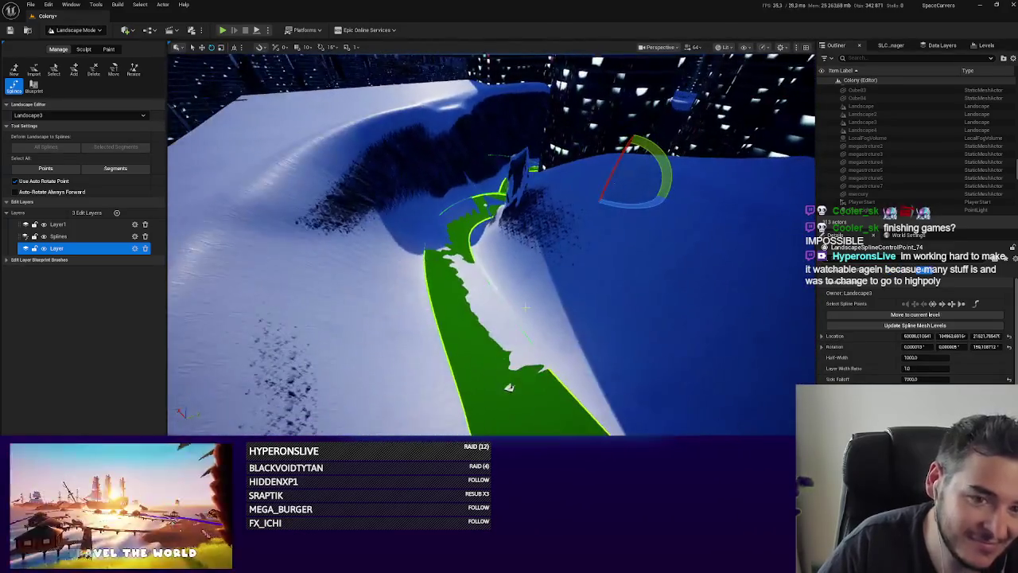
# Save the Colony map, then select a road control point near the tower and turn it.
pyautogui.hotkey('ctrl', 's')
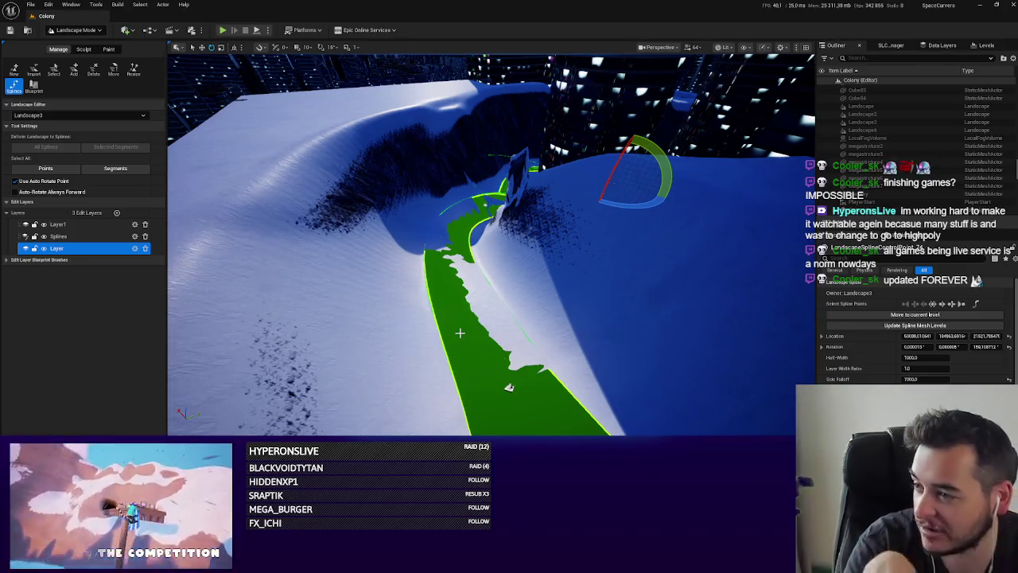
pyautogui.moveTo(587, 337); pyautogui.dragTo(587, 336)
pyautogui.moveTo(707, 367); pyautogui.dragTo(699, 359)
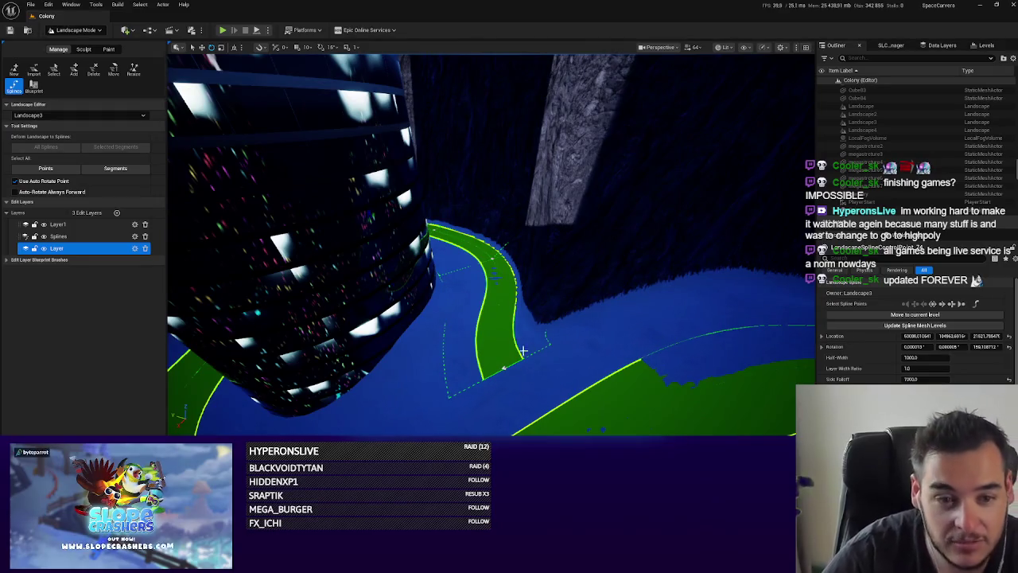
pyautogui.click(503, 369)
pyautogui.moveTo(541, 393)
pyautogui.mouseDown()
pyautogui.moveTo(544, 374)
pyautogui.moveTo(510, 379)
pyautogui.moveTo(502, 330)
pyautogui.moveTo(514, 297)
pyautogui.moveTo(493, 272)
pyautogui.moveTo(501, 256)
pyautogui.moveTo(506, 286)
pyautogui.moveTo(477, 294)
pyautogui.moveTo(501, 278)
pyautogui.moveTo(502, 288)
pyautogui.moveTo(562, 284)
pyautogui.mouseUp()
# Move the control point to reshape the road's height, then deselect it.
pyautogui.press('w')
pyautogui.press('f')
pyautogui.moveTo(511, 242); pyautogui.dragTo(493, 208)
pyautogui.press('f')
pyautogui.click(278, 354)
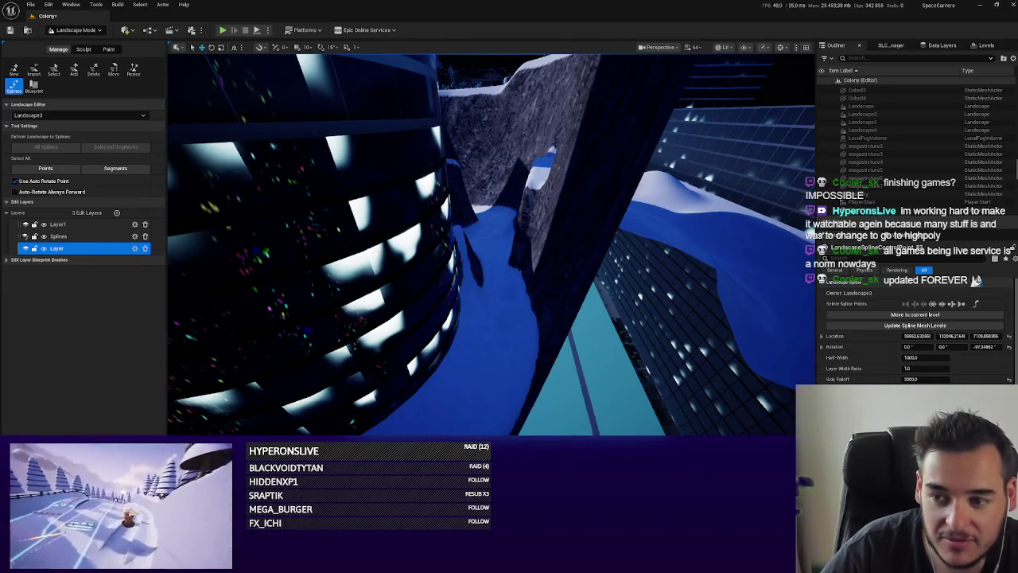
pyautogui.moveTo(791, 433); pyautogui.dragTo(792, 433)
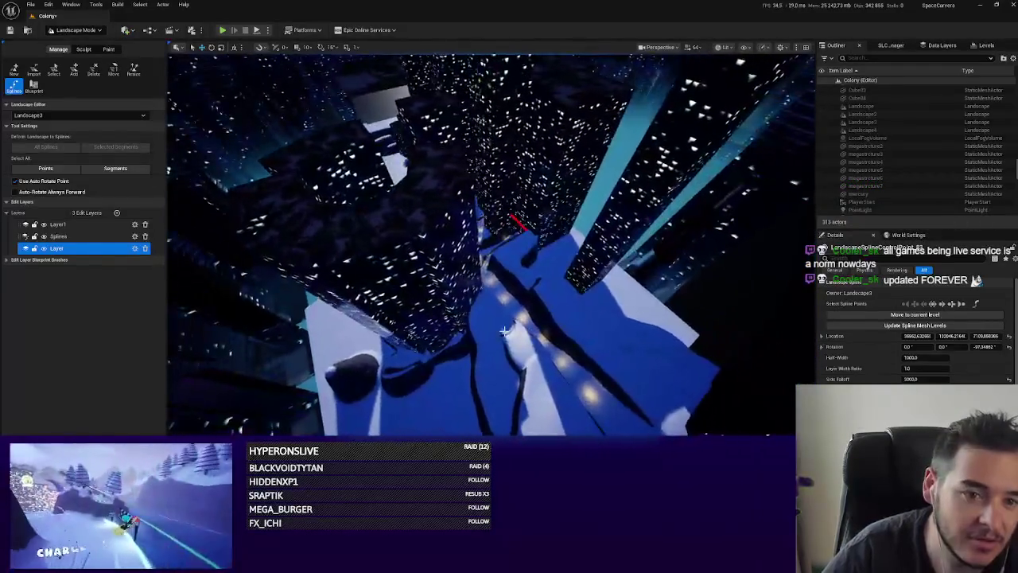
# Save the Colony map and fly back through the snowy canyon to check the narrowed track.
pyautogui.hotkey('ctrl', 's')
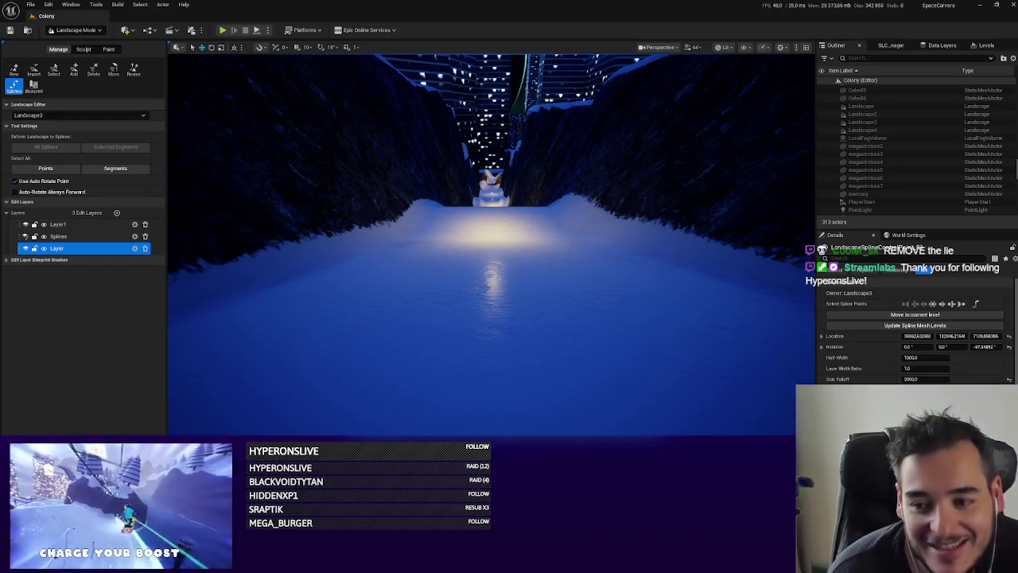
pyautogui.moveTo(404, 279)
pyautogui.mouseDown()
pyautogui.moveTo(397, 289)
pyautogui.moveTo(420, 319)
pyautogui.mouseUp()
pyautogui.moveTo(594, 269); pyautogui.dragTo(594, 269)
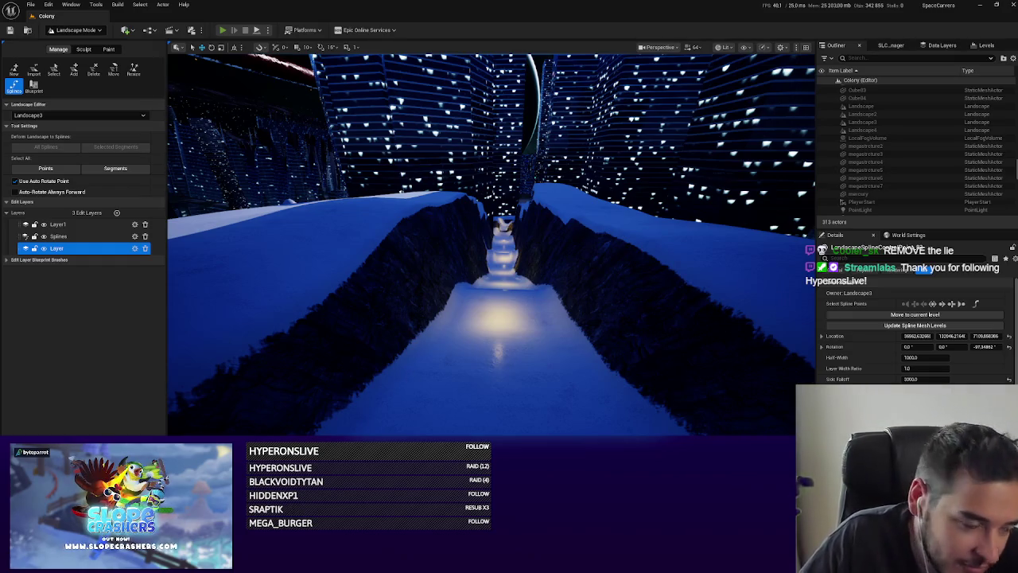
pyautogui.hotkey('alt', 'p')
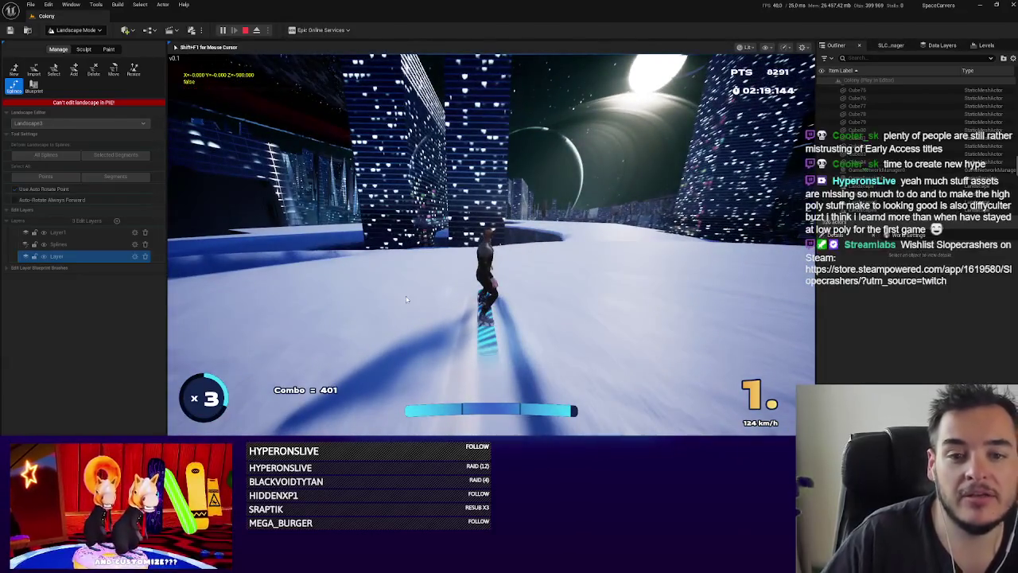
# Ride the snowboard course into the city, scoring 8291 points, then stop the play-test.
pyautogui.press('Escape')
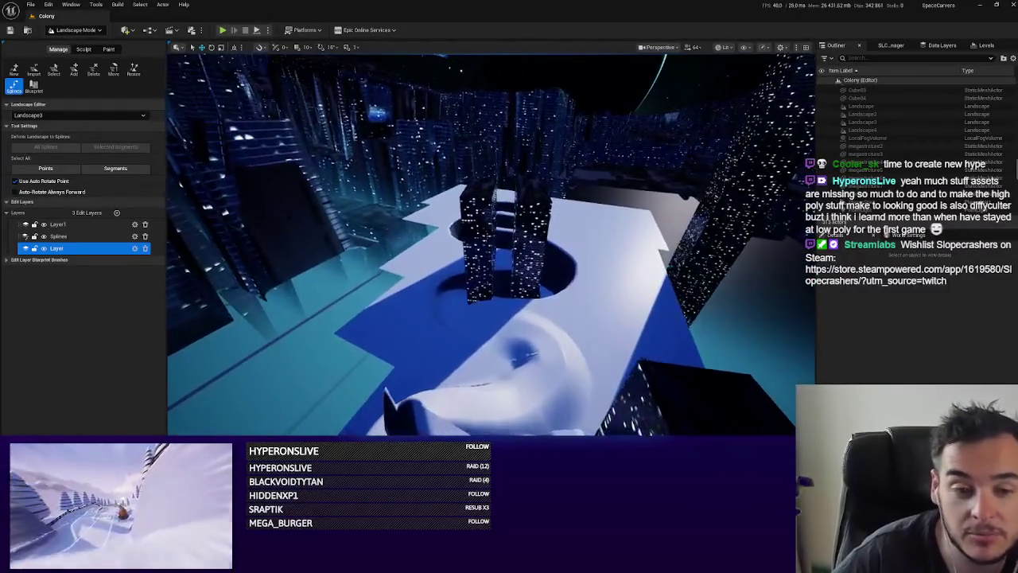
# Fly over the course to inspect the landscape hole around the lit towers.
pyautogui.moveTo(553, 297); pyautogui.dragTo(561, 315)
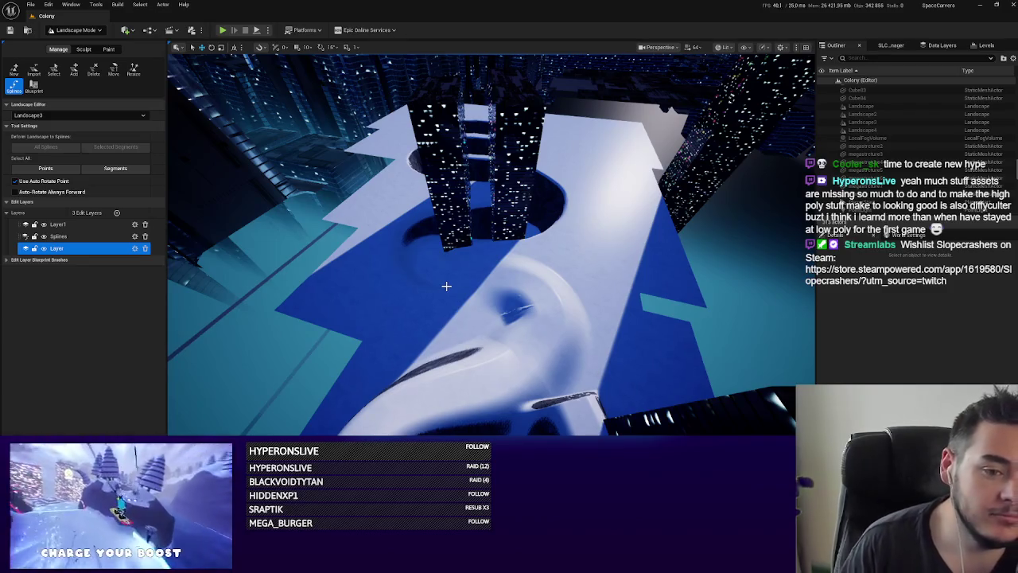
pyautogui.moveTo(435, 322)
pyautogui.mouseDown()
pyautogui.moveTo(501, 291)
pyautogui.moveTo(457, 294)
pyautogui.mouseUp()
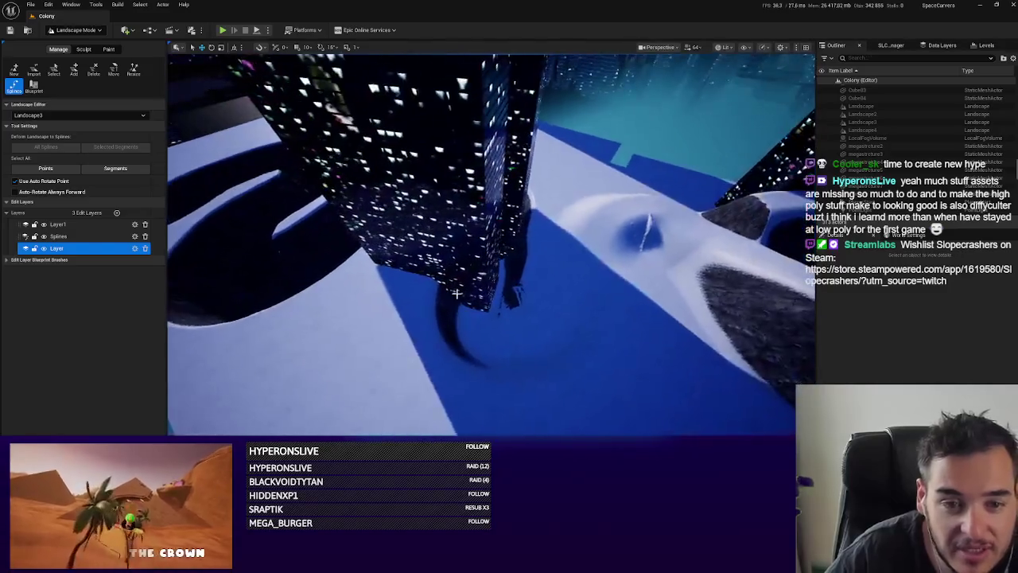
pyautogui.click(72, 31)
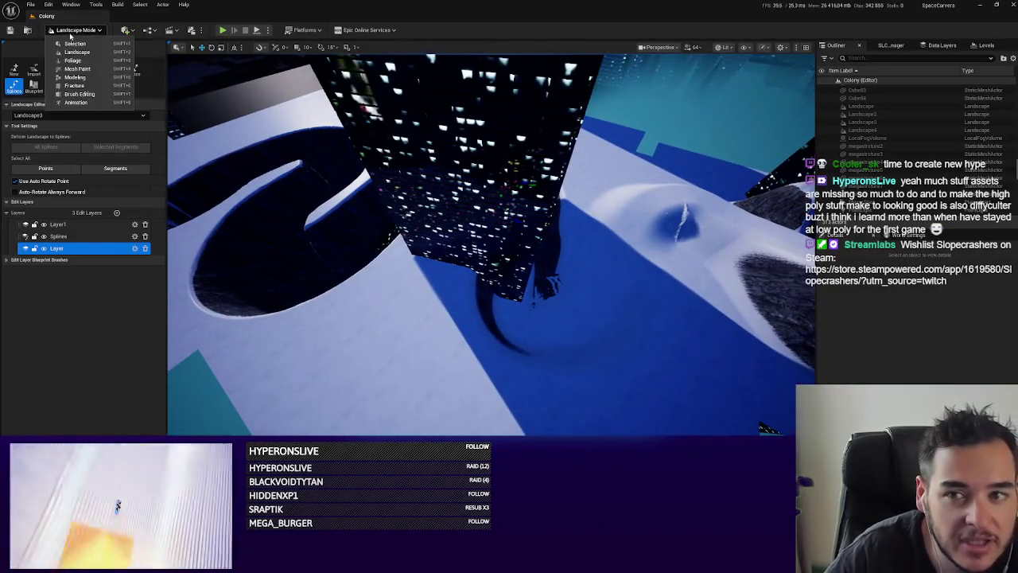
# Switch to Selection mode, slide the dark Cube82 tower along one axis, and orbit to inspect it.
pyautogui.click(73, 43)
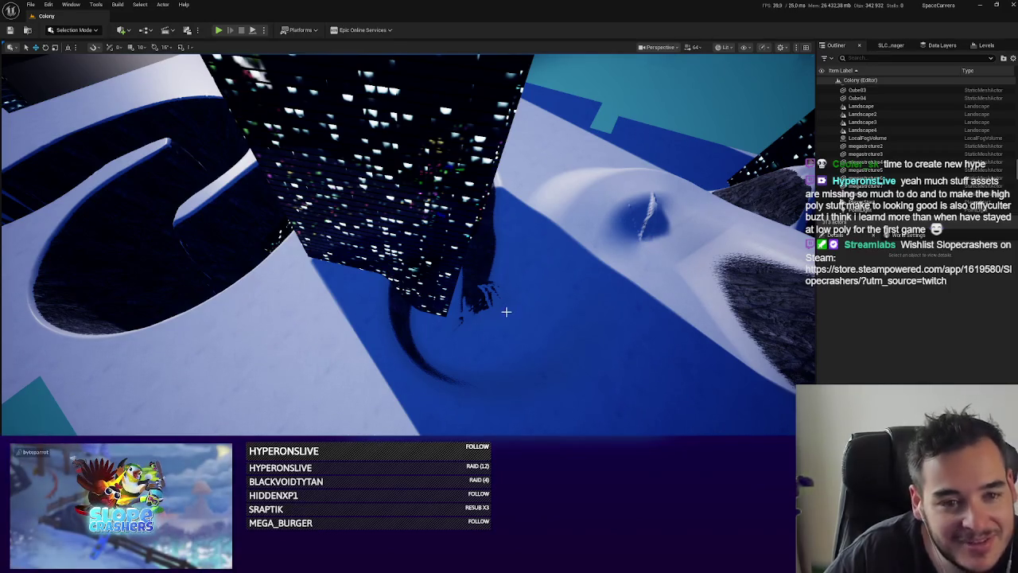
pyautogui.click(420, 308)
pyautogui.moveTo(428, 350); pyautogui.dragTo(431, 348)
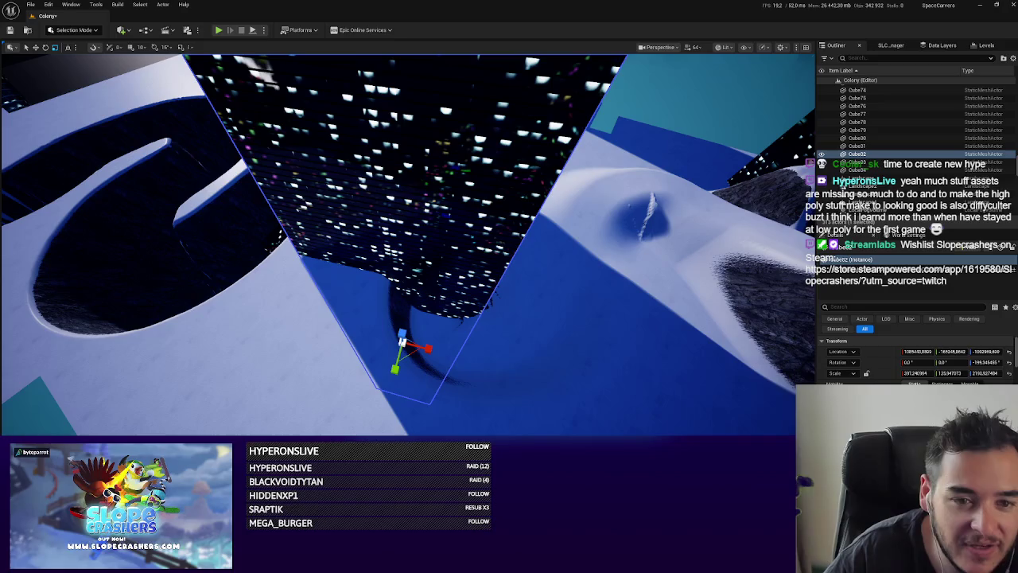
pyautogui.moveTo(169, 379); pyautogui.dragTo(230, 362)
pyautogui.moveTo(392, 338); pyautogui.dragTo(334, 342)
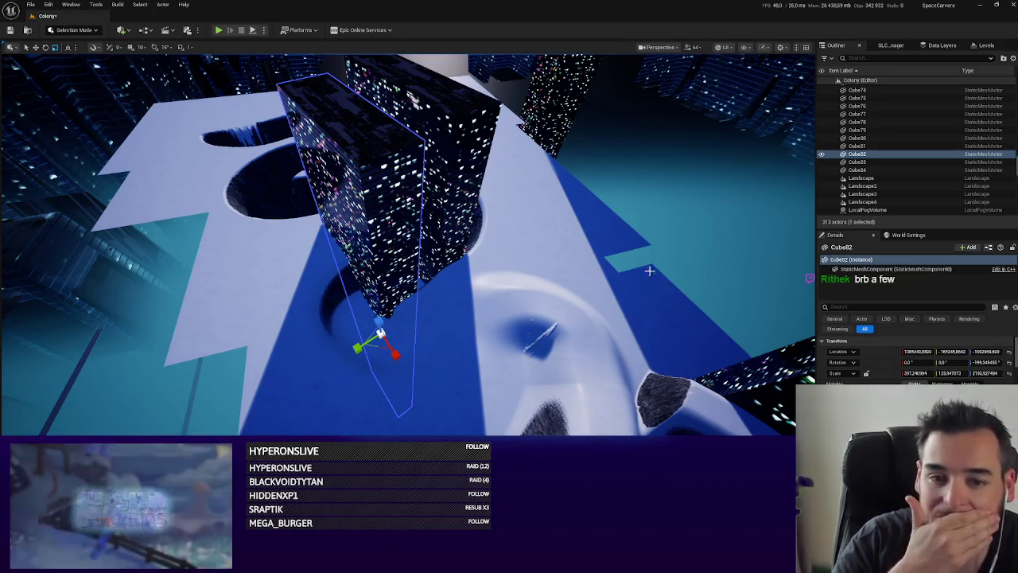
pyautogui.press('w')
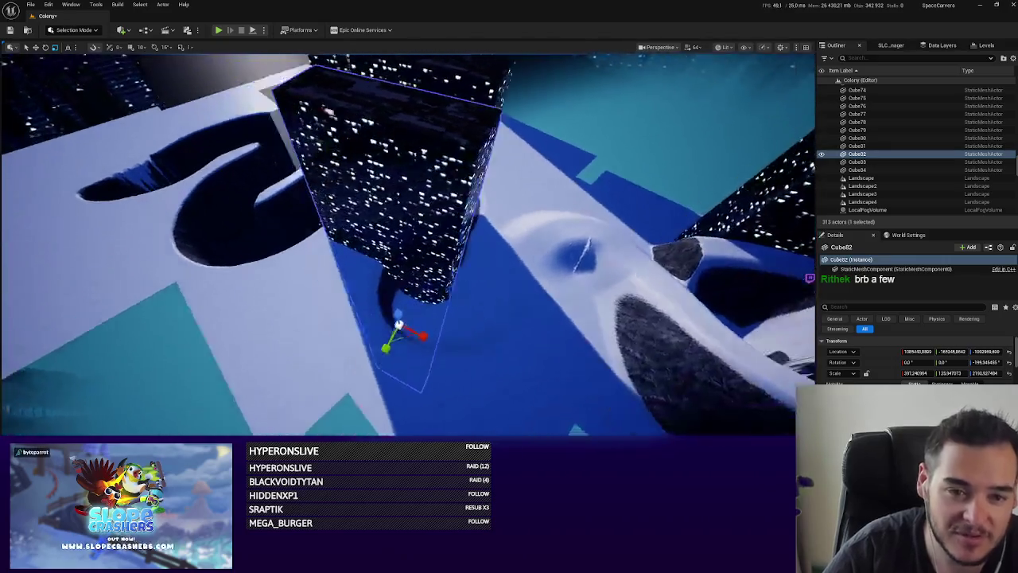
pyautogui.moveTo(567, 272); pyautogui.dragTo(567, 271)
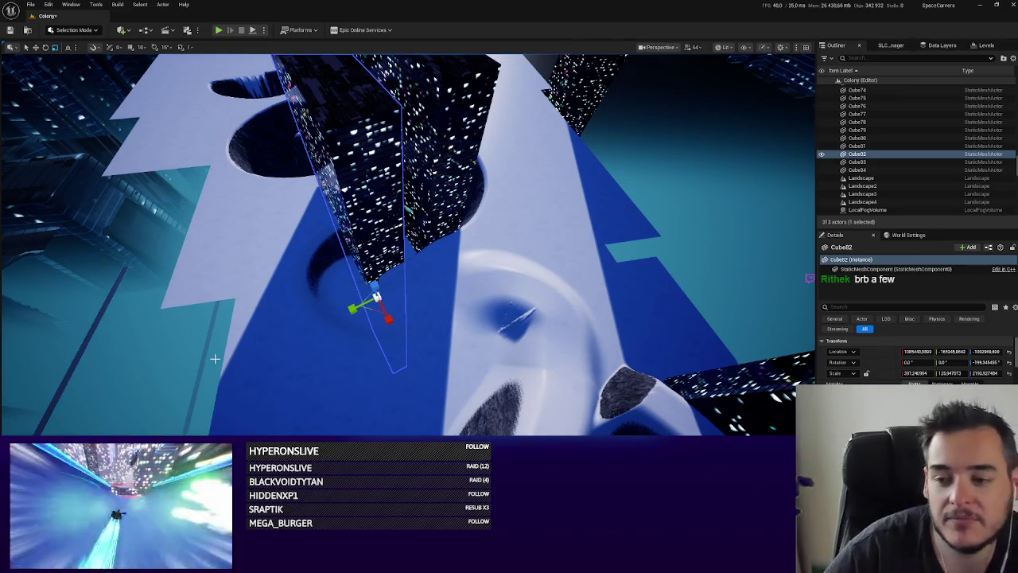
pyautogui.press('f')
pyautogui.moveTo(407, 239)
pyautogui.mouseDown()
pyautogui.moveTo(453, 223)
pyautogui.moveTo(413, 243)
pyautogui.moveTo(449, 238)
pyautogui.moveTo(414, 238)
pyautogui.moveTo(449, 227)
pyautogui.moveTo(429, 211)
pyautogui.moveTo(469, 239)
pyautogui.moveTo(462, 247)
pyautogui.moveTo(485, 230)
pyautogui.moveTo(469, 223)
pyautogui.moveTo(443, 233)
pyautogui.mouseUp()
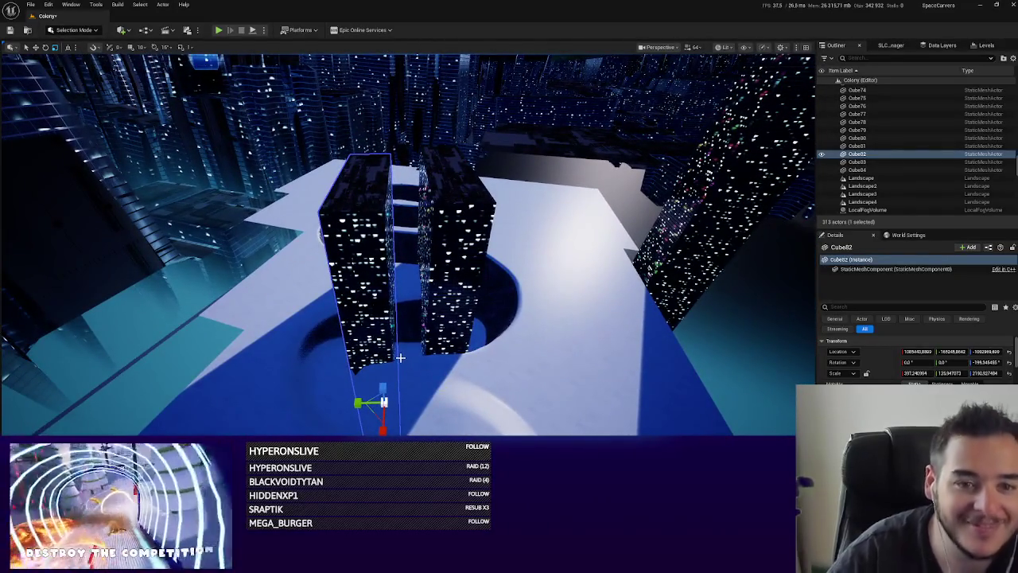
pyautogui.moveTo(482, 334)
pyautogui.mouseDown()
pyautogui.moveTo(272, 364)
pyautogui.moveTo(270, 270)
pyautogui.moveTo(270, 306)
pyautogui.mouseUp()
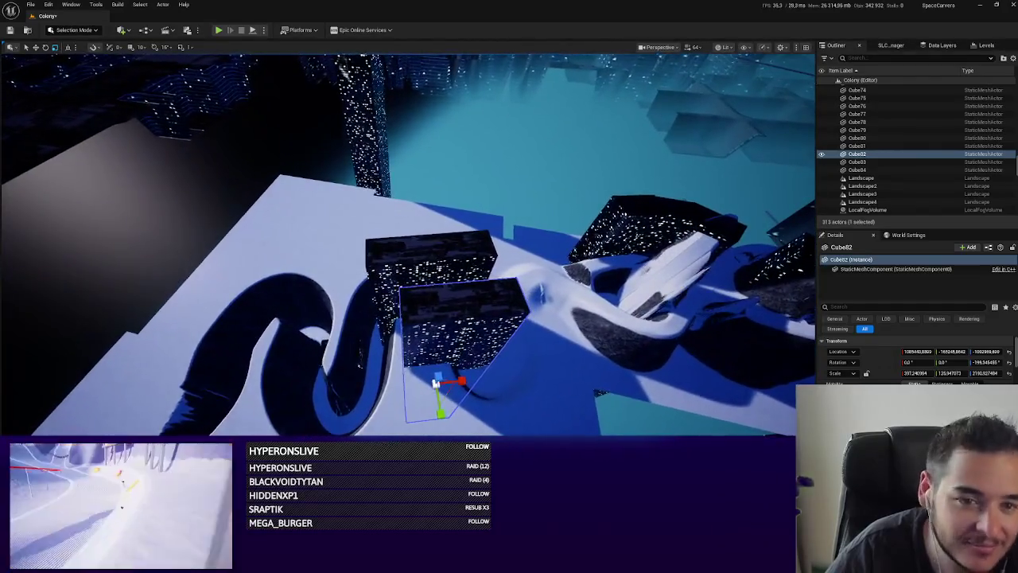
pyautogui.click(430, 254)
pyautogui.press('f')
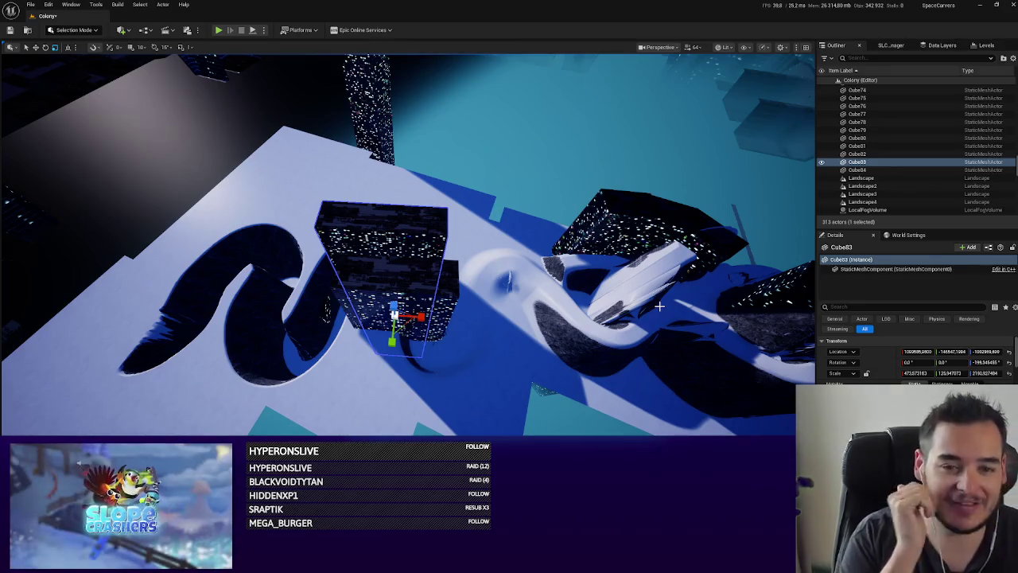
pyautogui.moveTo(340, 249)
pyautogui.mouseDown()
pyautogui.moveTo(470, 211)
pyautogui.moveTo(375, 250)
pyautogui.moveTo(457, 233)
pyautogui.mouseUp()
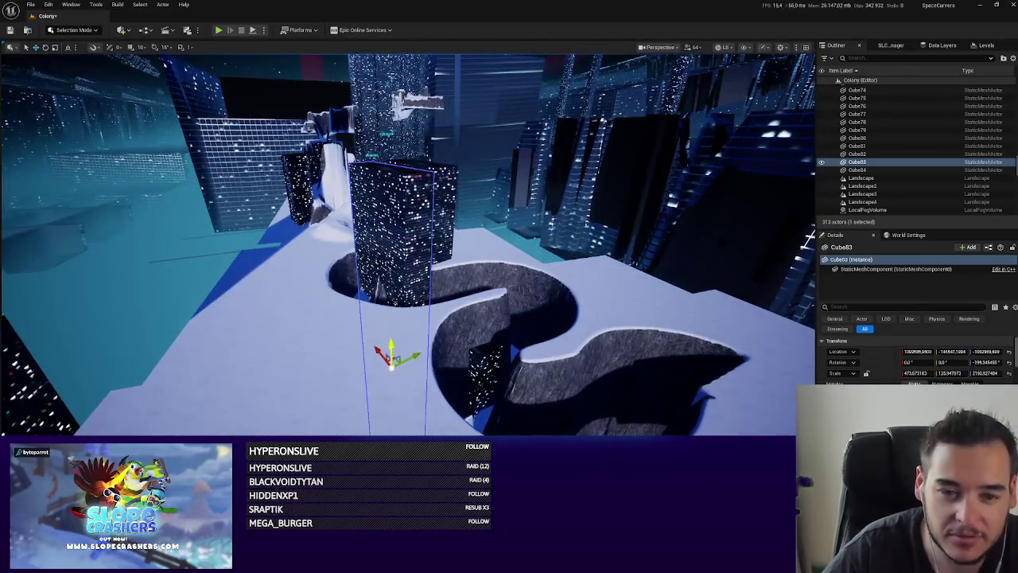
pyautogui.moveTo(398, 238); pyautogui.dragTo(637, 222)
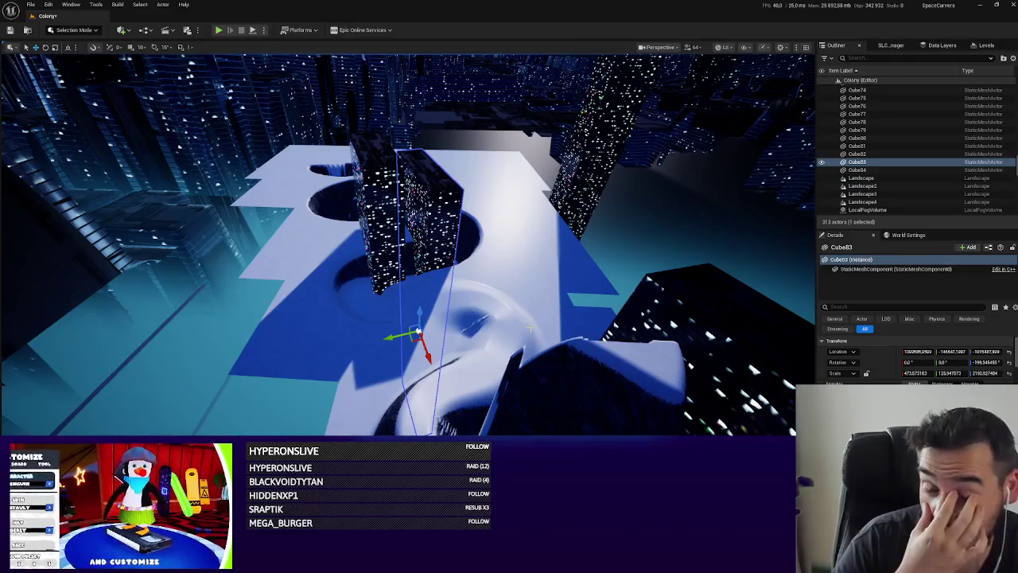
pyautogui.moveTo(407, 238)
pyautogui.mouseDown()
pyautogui.moveTo(509, 206)
pyautogui.moveTo(398, 239)
pyautogui.moveTo(374, 227)
pyautogui.mouseUp()
pyautogui.moveTo(245, 386)
pyautogui.mouseDown()
pyautogui.moveTo(279, 380)
pyautogui.moveTo(248, 384)
pyautogui.mouseUp()
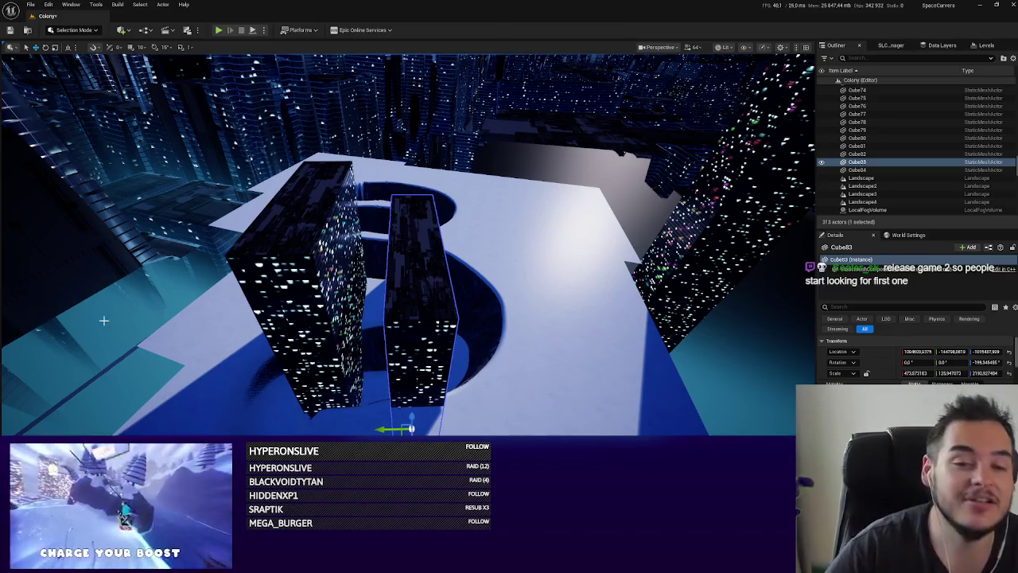
pyautogui.moveTo(104, 320)
pyautogui.mouseDown()
pyautogui.moveTo(223, 306)
pyautogui.moveTo(326, 318)
pyautogui.mouseUp()
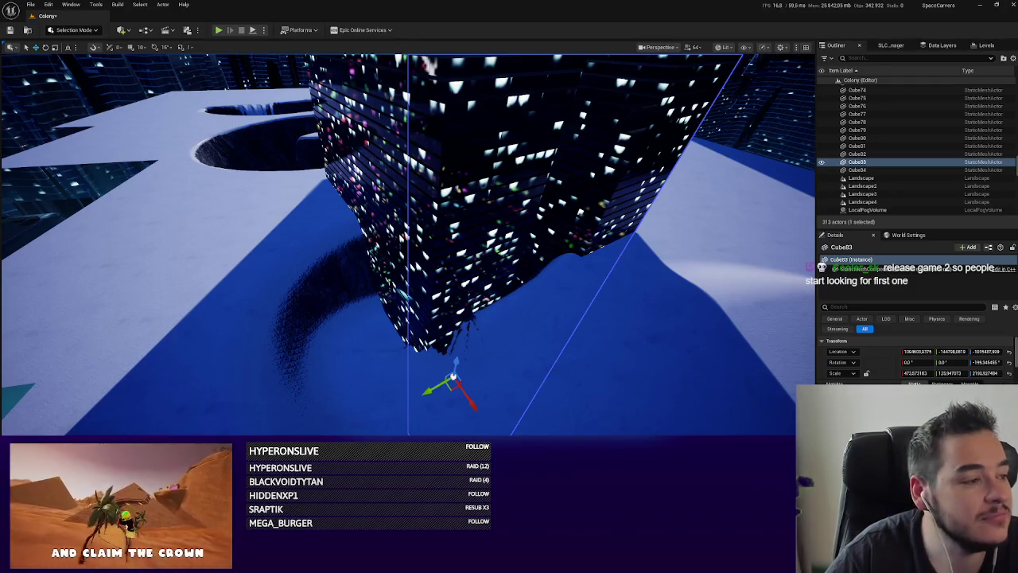
pyautogui.moveTo(706, 385)
pyautogui.mouseDown()
pyautogui.moveTo(612, 358)
pyautogui.moveTo(661, 373)
pyautogui.mouseUp()
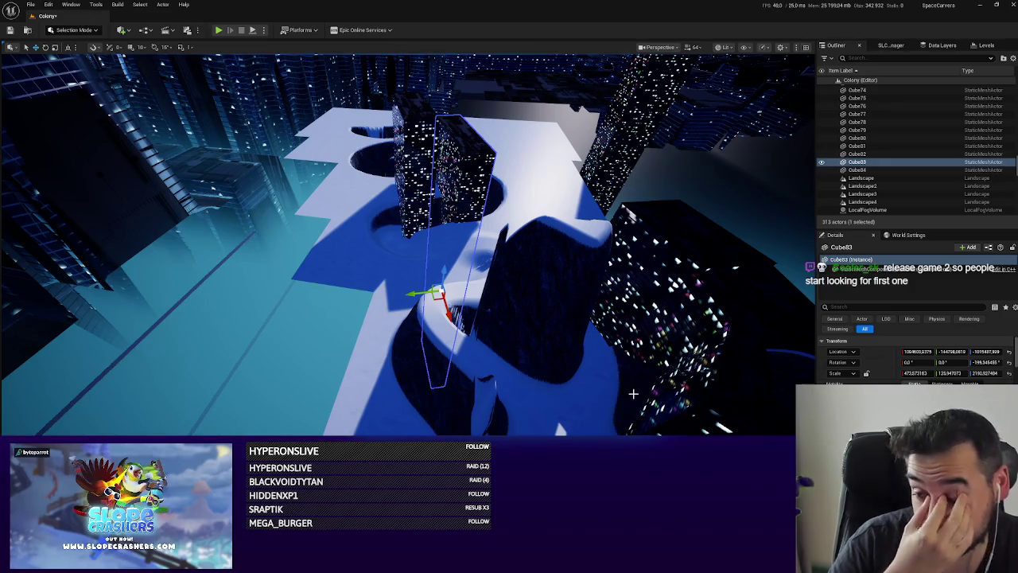
pyautogui.moveTo(658, 386); pyautogui.dragTo(568, 339)
pyautogui.hotkey('alt', 'p')
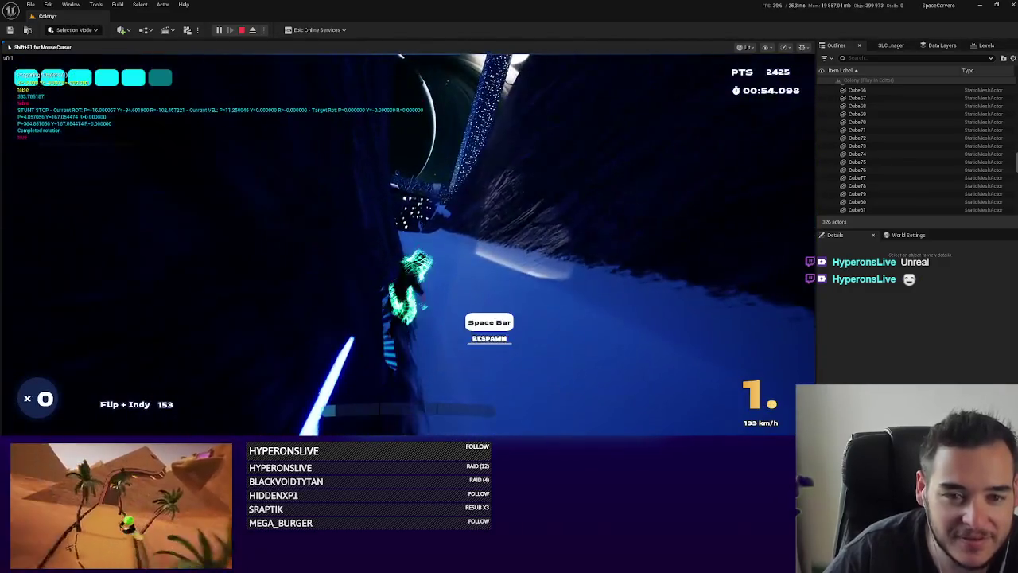
pyautogui.press('Escape')
pyautogui.click(330, 262)
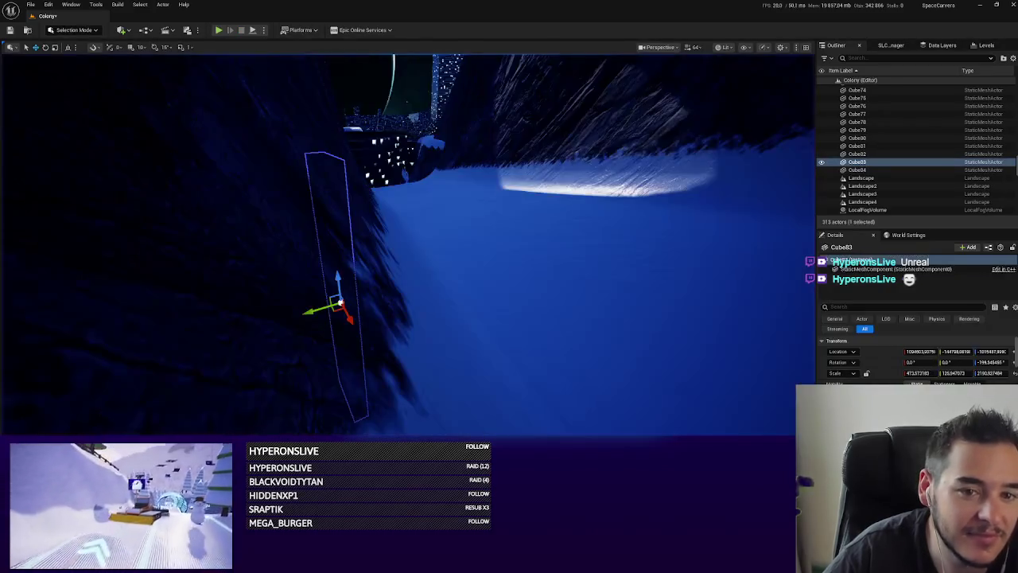
pyautogui.moveTo(480, 205); pyautogui.dragTo(482, 196)
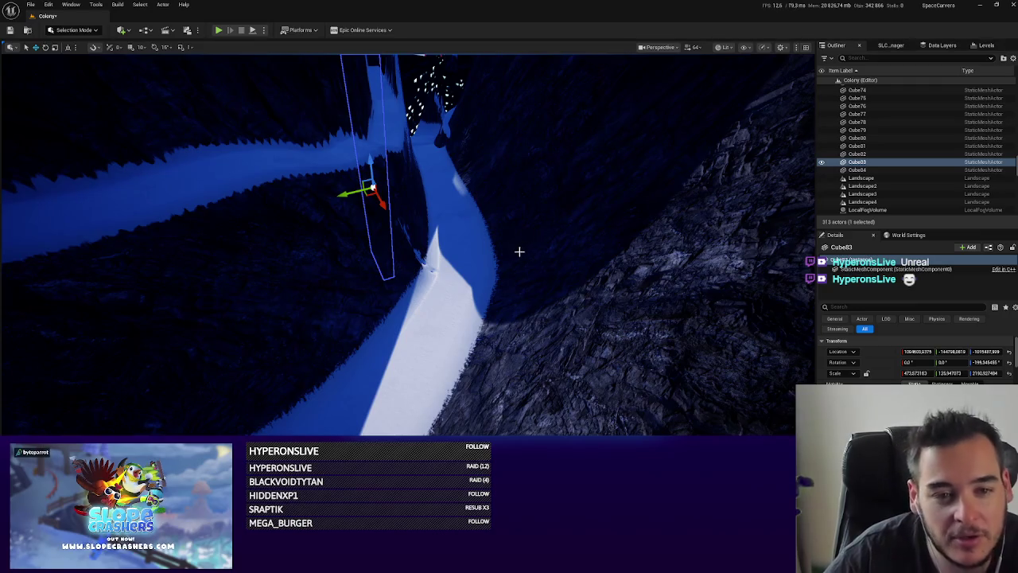
pyautogui.moveTo(523, 247)
pyautogui.mouseDown()
pyautogui.moveTo(518, 240)
pyautogui.moveTo(523, 248)
pyautogui.mouseUp()
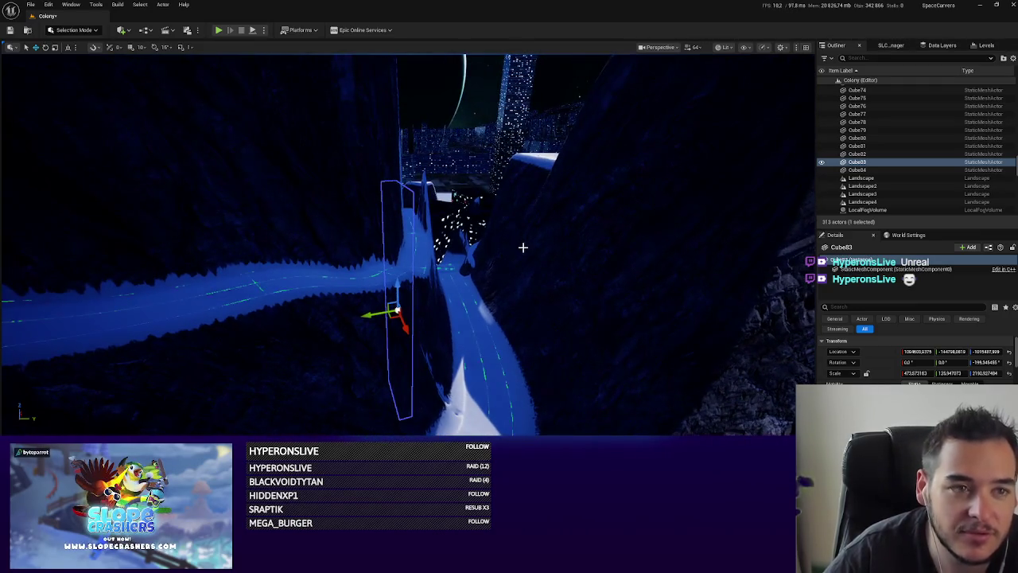
pyautogui.moveTo(552, 295); pyautogui.dragTo(552, 295)
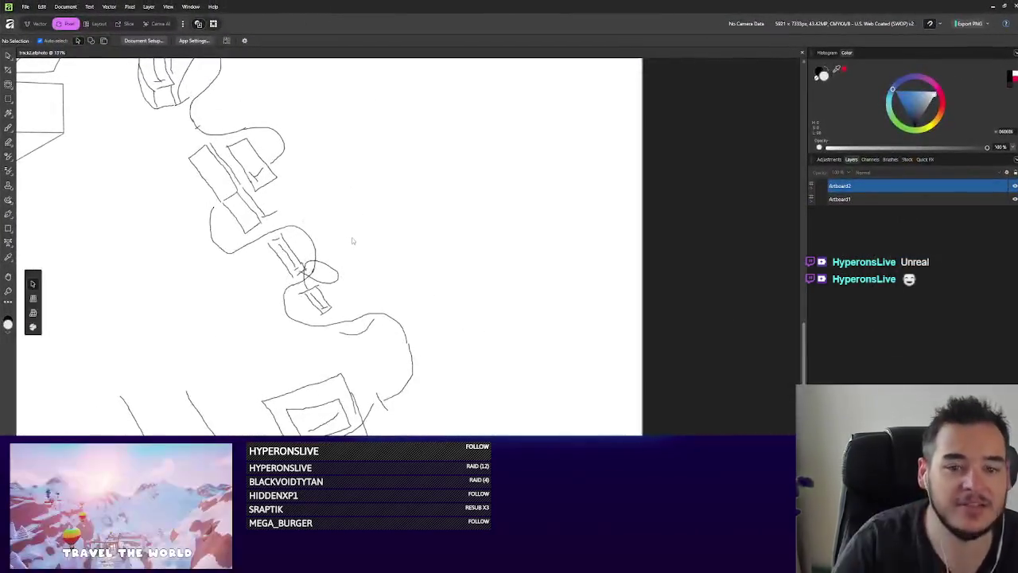
# Zoom into the hand-drawn track sketch in Affinity, then return to the Unreal level.
pyautogui.scroll(3, 582, 322)
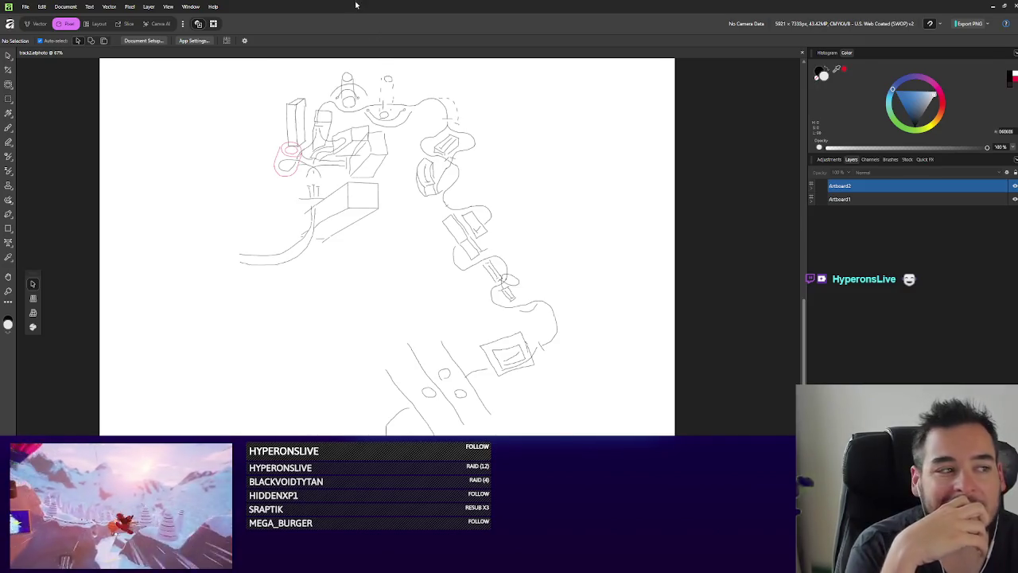
pyautogui.hotkey('alt', 'Tab')
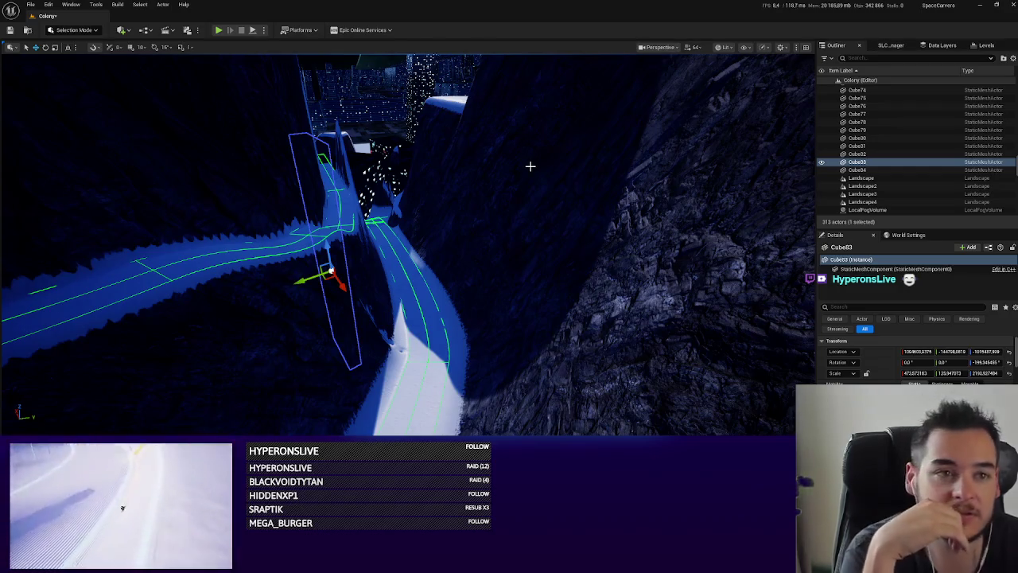
pyautogui.moveTo(613, 235)
pyautogui.mouseDown()
pyautogui.moveTo(557, 198)
pyautogui.moveTo(608, 185)
pyautogui.mouseUp()
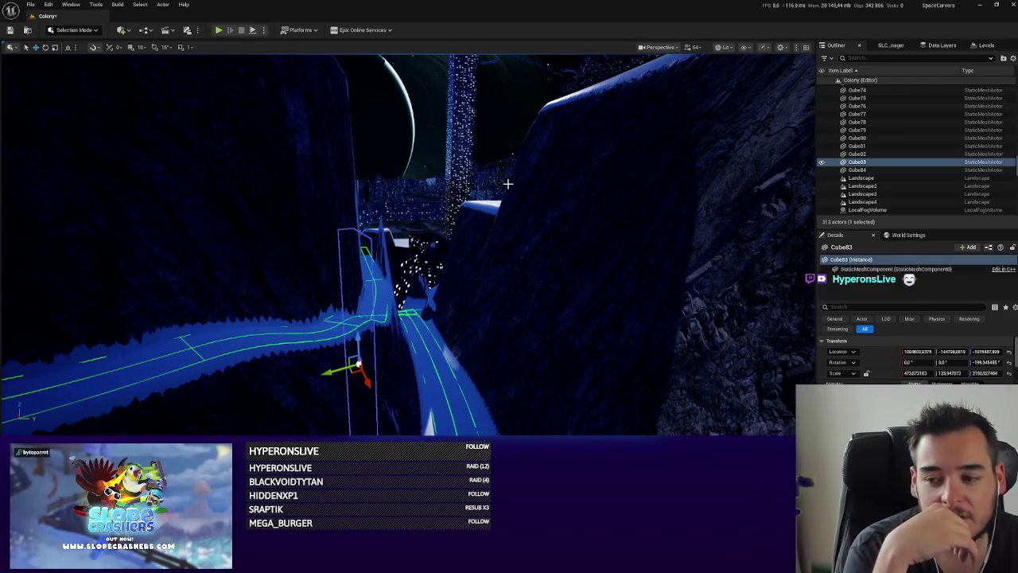
pyautogui.moveTo(478, 255); pyautogui.dragTo(491, 232)
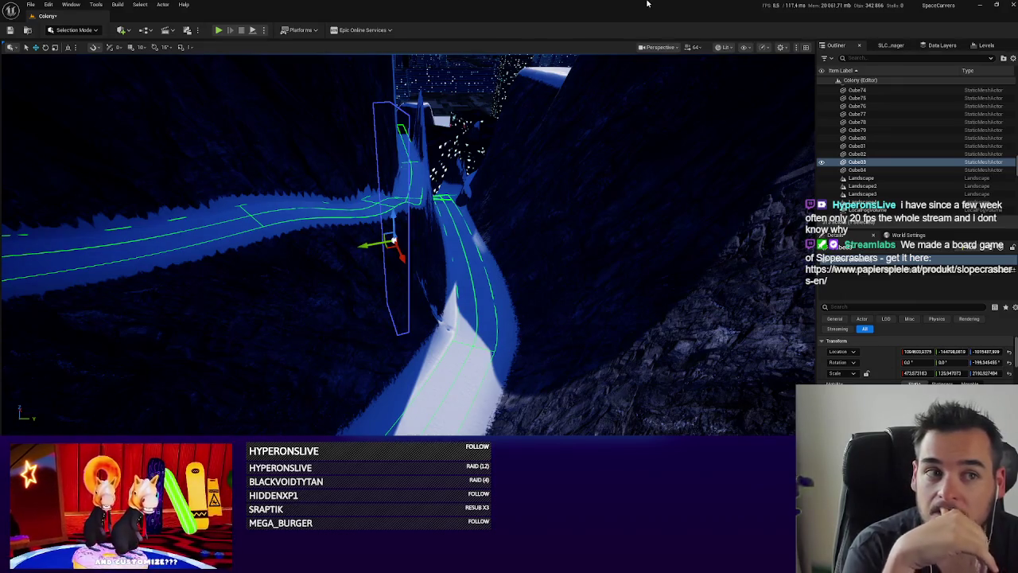
pyautogui.moveTo(613, 127); pyautogui.dragTo(613, 127)
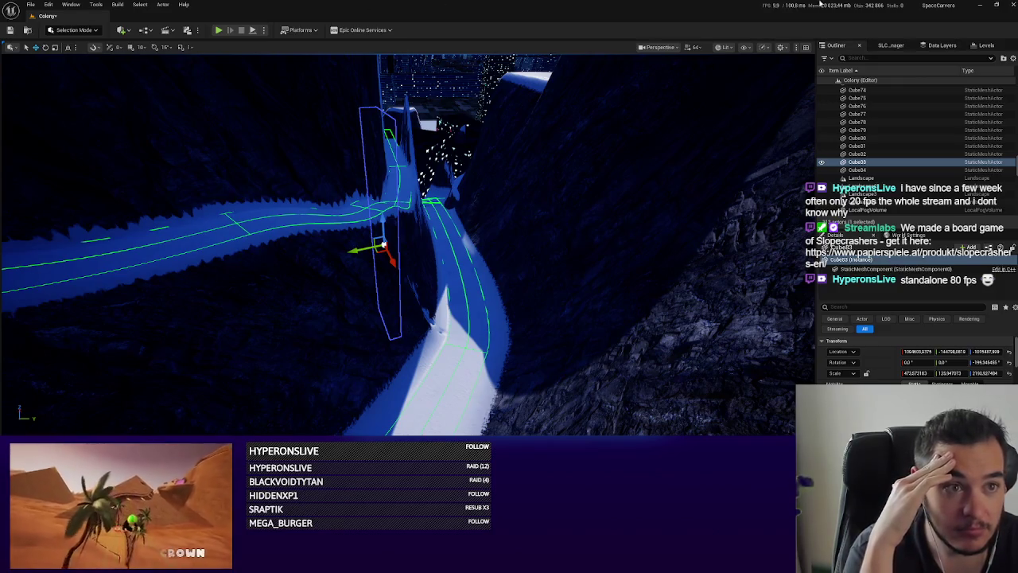
pyautogui.click(978, 5)
pyautogui.hotkey('alt', 'Tab')
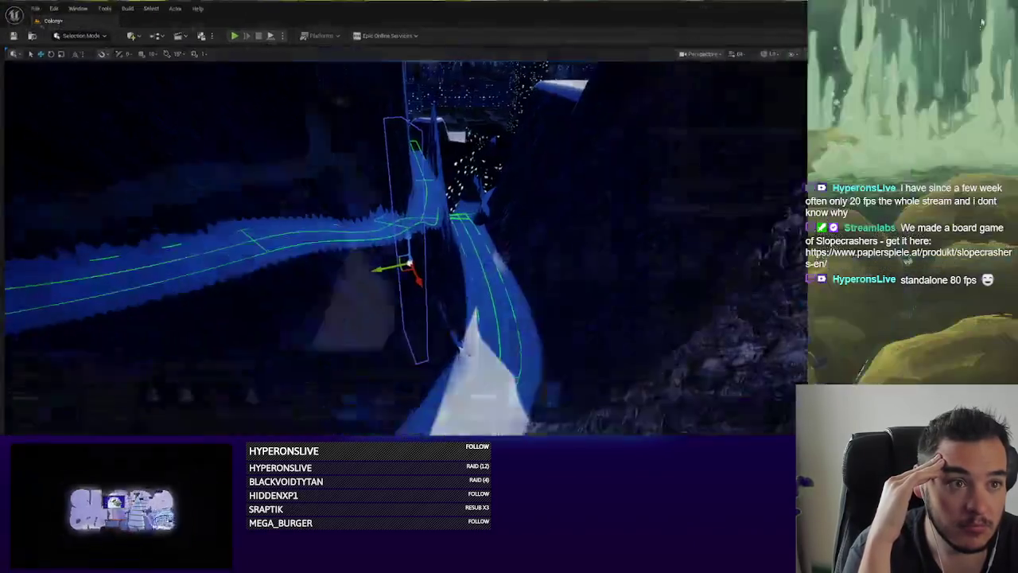
pyautogui.click(996, 6)
pyautogui.click(740, 8)
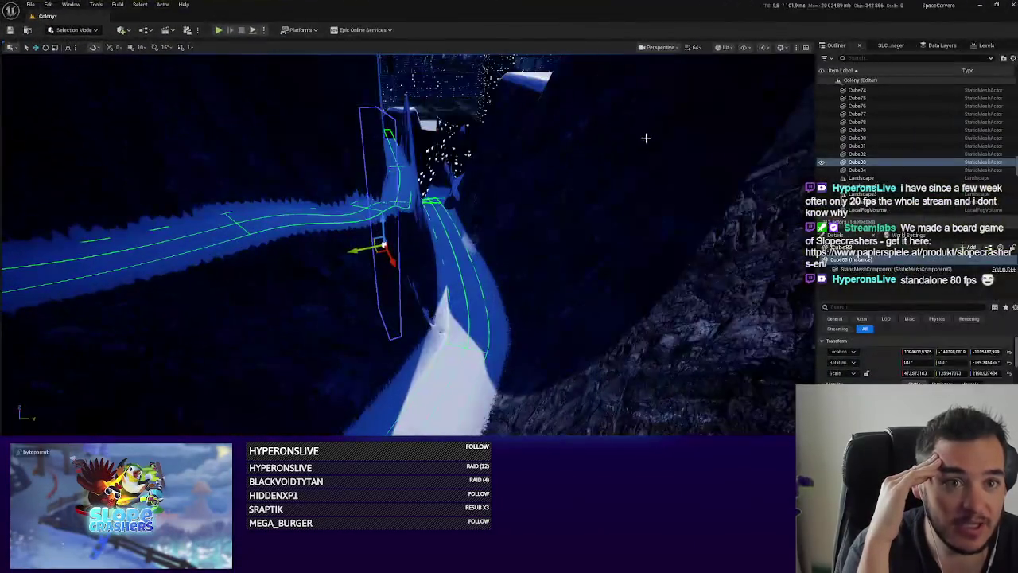
pyautogui.moveTo(585, 268)
pyautogui.mouseDown()
pyautogui.moveTo(553, 269)
pyautogui.moveTo(572, 188)
pyautogui.mouseUp()
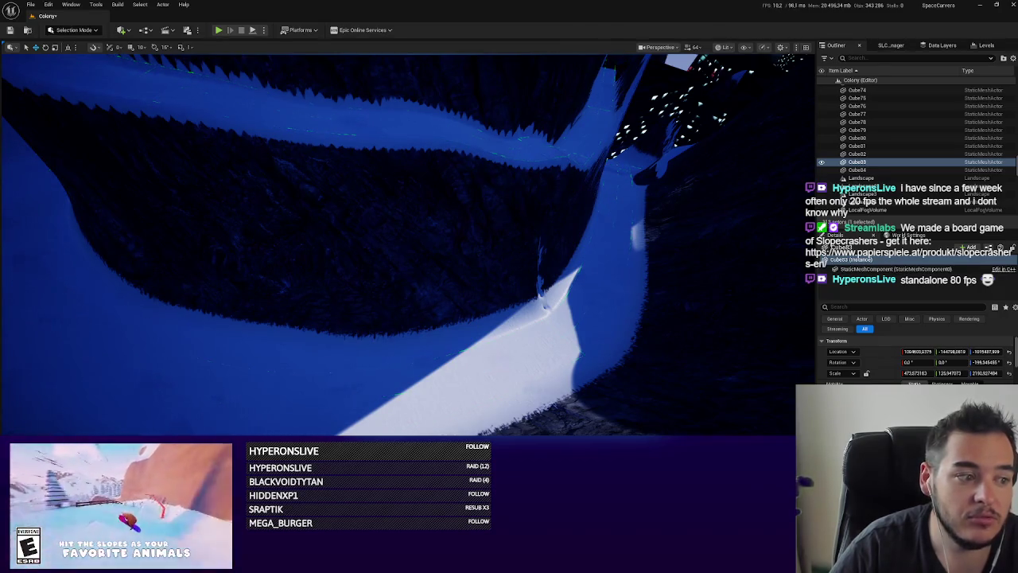
pyautogui.moveTo(632, 137)
pyautogui.mouseDown()
pyautogui.moveTo(604, 143)
pyautogui.moveTo(632, 140)
pyautogui.mouseUp()
pyautogui.press('w')
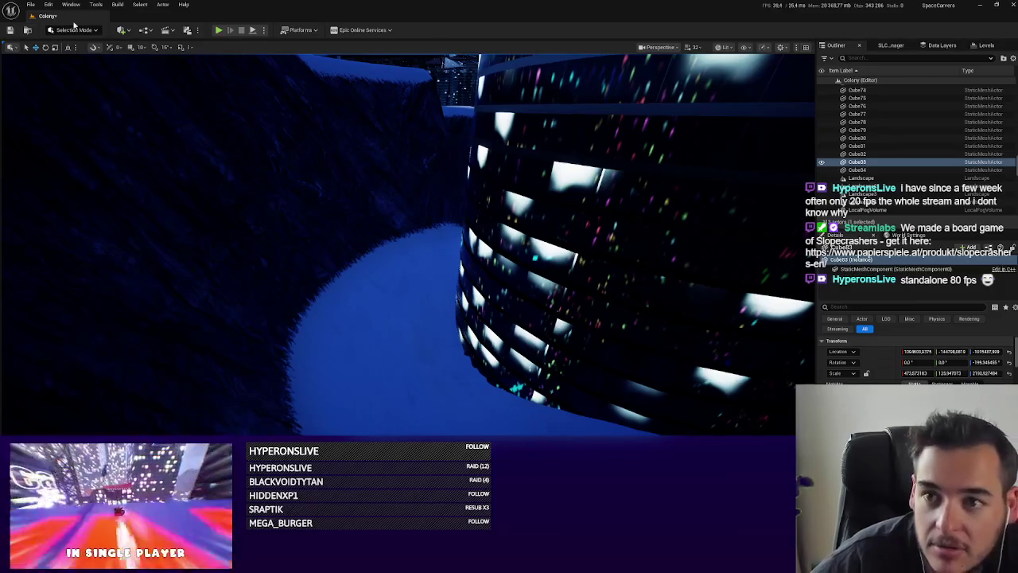
# Enter Landscape spline editing and raise the first track control point.
pyautogui.click(72, 30)
pyautogui.click(462, 263)
pyautogui.hotkey('shift', '2')
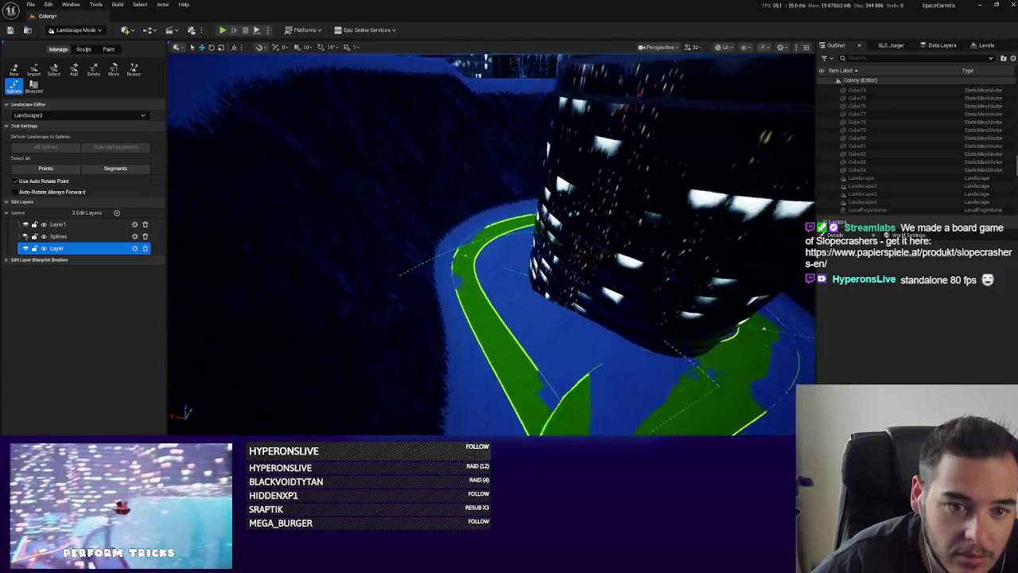
pyautogui.click(437, 221)
pyautogui.moveTo(440, 218)
pyautogui.mouseDown()
pyautogui.moveTo(487, 197)
pyautogui.moveTo(414, 219)
pyautogui.mouseUp()
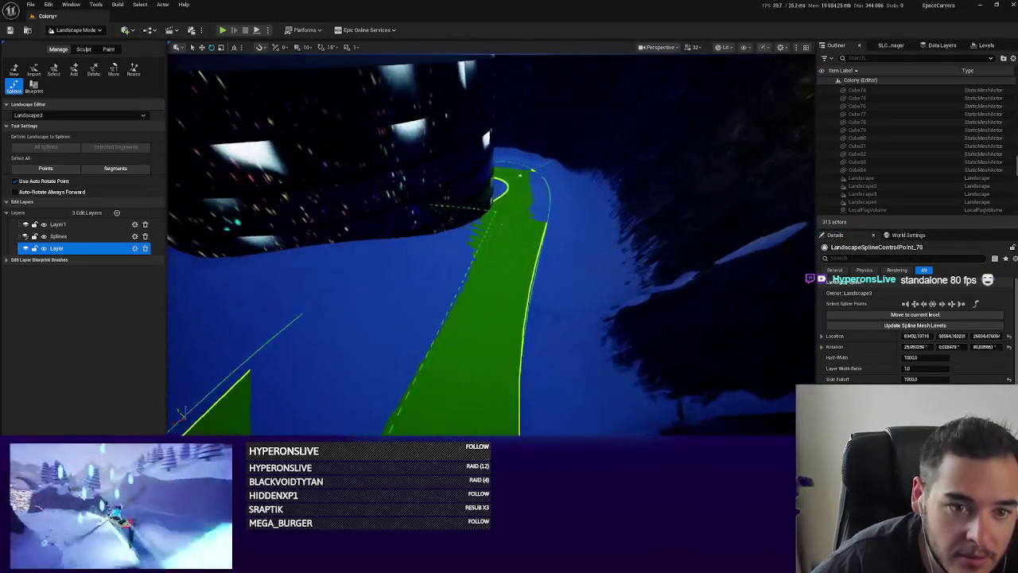
# Move the control point near the tower up and left to bend the road, then adjust another point.
pyautogui.click(515, 169)
pyautogui.moveTo(515, 169)
pyautogui.mouseDown()
pyautogui.moveTo(512, 151)
pyautogui.moveTo(485, 147)
pyautogui.mouseUp()
pyautogui.press('e')
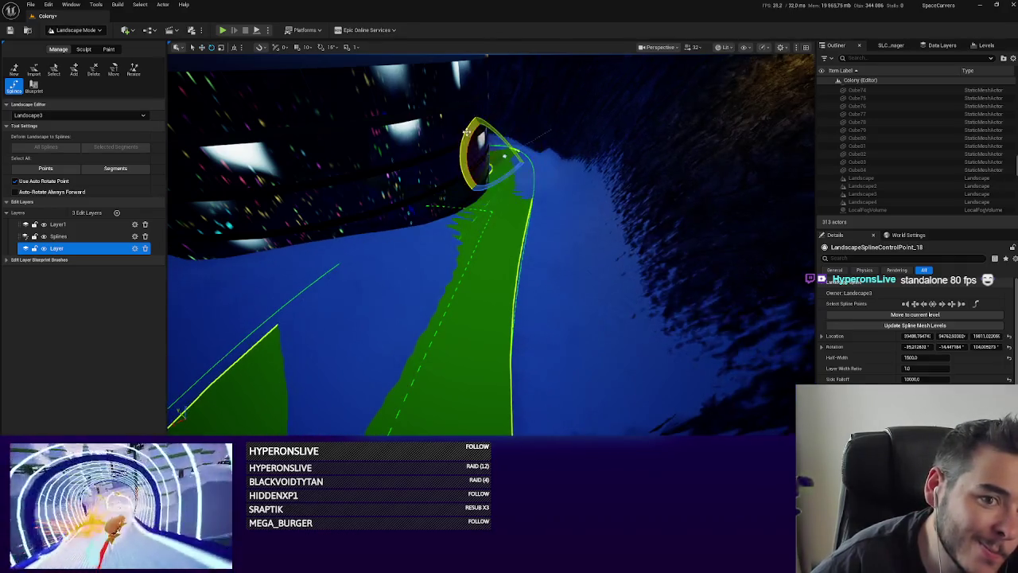
pyautogui.click(517, 254)
pyautogui.moveTo(518, 253)
pyautogui.mouseDown()
pyautogui.moveTo(494, 389)
pyautogui.moveTo(528, 264)
pyautogui.moveTo(501, 309)
pyautogui.moveTo(396, 335)
pyautogui.moveTo(546, 164)
pyautogui.moveTo(370, 282)
pyautogui.moveTo(501, 234)
pyautogui.moveTo(470, 249)
pyautogui.moveTo(521, 263)
pyautogui.mouseUp()
# Select spline segments beside the tower and move a point so the green road curves left.
pyautogui.click(498, 312)
pyautogui.click(546, 164)
pyautogui.click(493, 234)
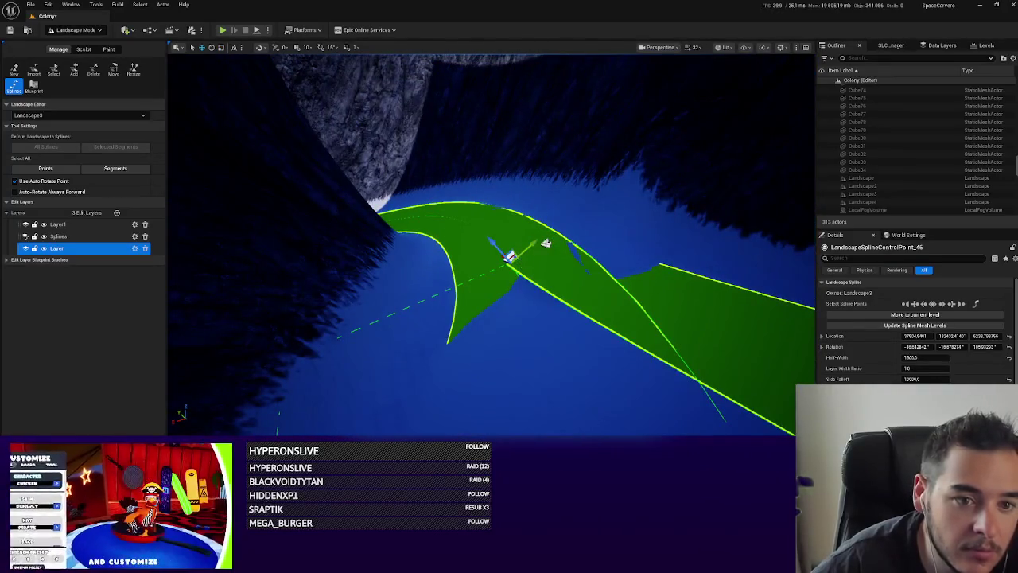
pyautogui.moveTo(513, 273)
pyautogui.mouseDown()
pyautogui.moveTo(540, 260)
pyautogui.moveTo(576, 263)
pyautogui.moveTo(566, 267)
pyautogui.moveTo(568, 334)
pyautogui.moveTo(598, 274)
pyautogui.moveTo(612, 285)
pyautogui.moveTo(561, 255)
pyautogui.moveTo(561, 225)
pyautogui.moveTo(599, 204)
pyautogui.moveTo(523, 253)
pyautogui.mouseUp()
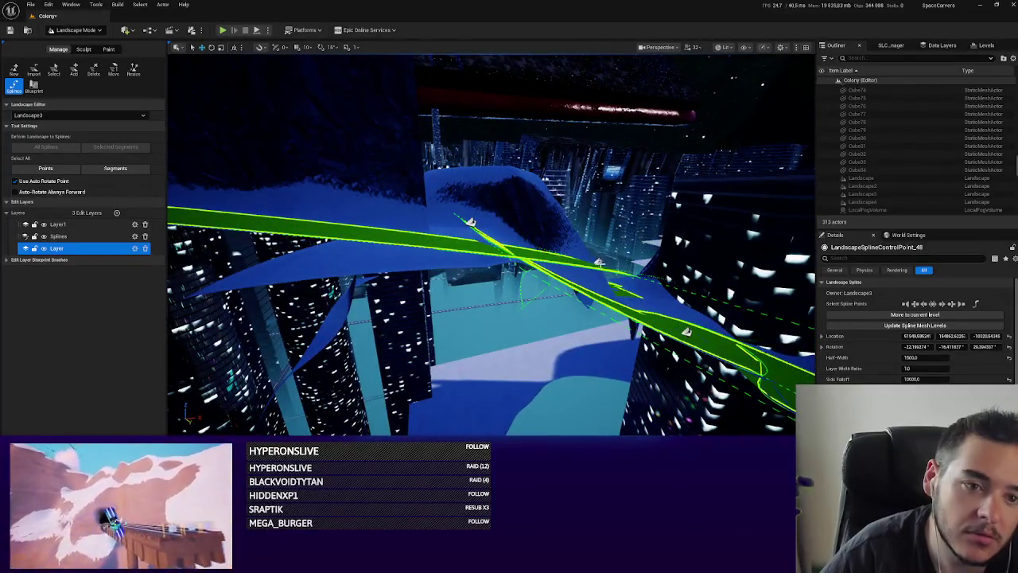
pyautogui.click(606, 260)
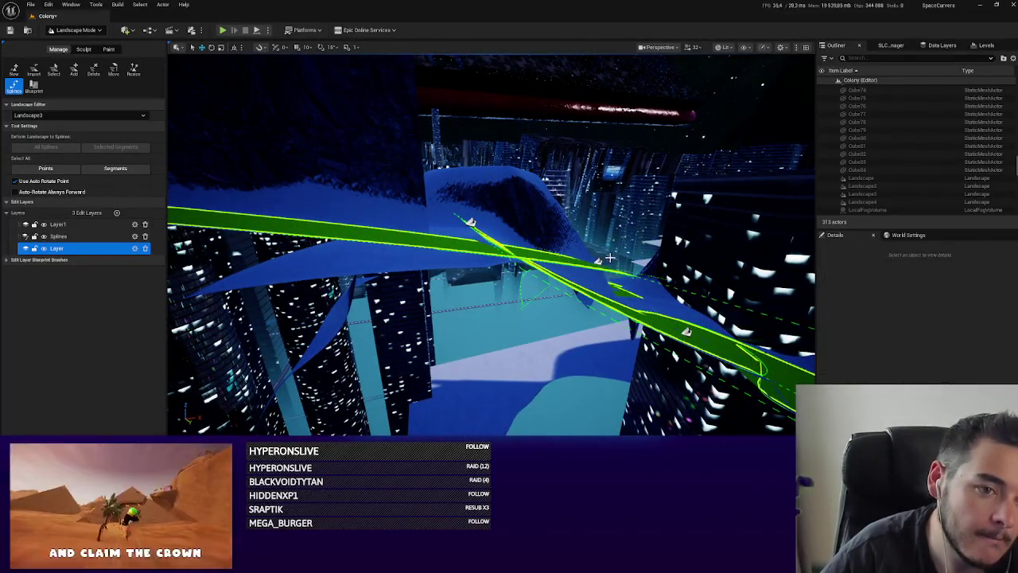
# Lower a track spline control point and move it so the snowy slope terrain reshapes.
pyautogui.moveTo(589, 279)
pyautogui.mouseDown()
pyautogui.moveTo(561, 318)
pyautogui.moveTo(509, 253)
pyautogui.moveTo(483, 291)
pyautogui.moveTo(175, 271)
pyautogui.moveTo(239, 271)
pyautogui.moveTo(497, 329)
pyautogui.mouseUp()
pyautogui.moveTo(401, 237); pyautogui.dragTo(306, 239)
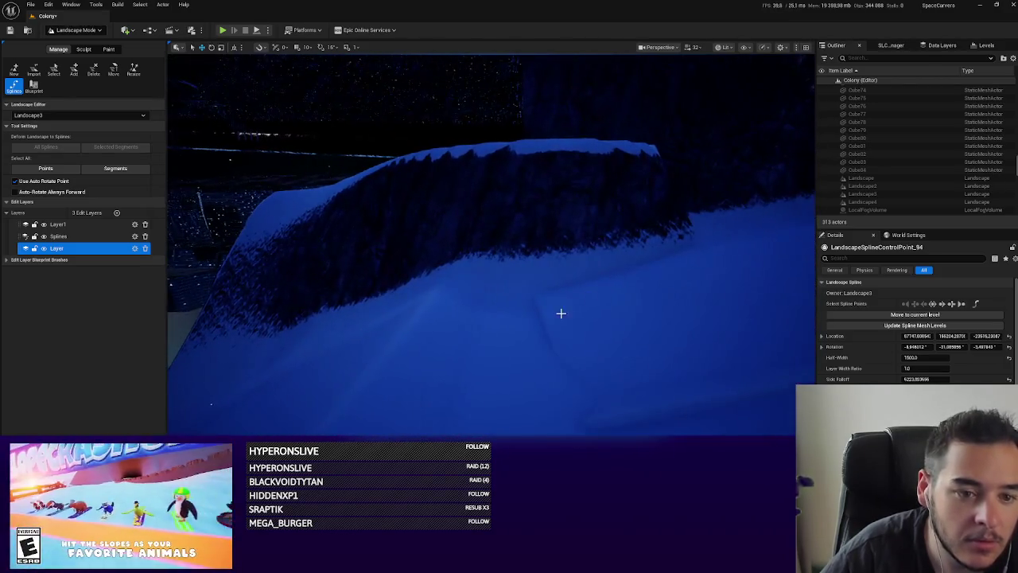
pyautogui.moveTo(564, 311); pyautogui.dragTo(513, 321)
pyautogui.moveTo(242, 333); pyautogui.dragTo(241, 316)
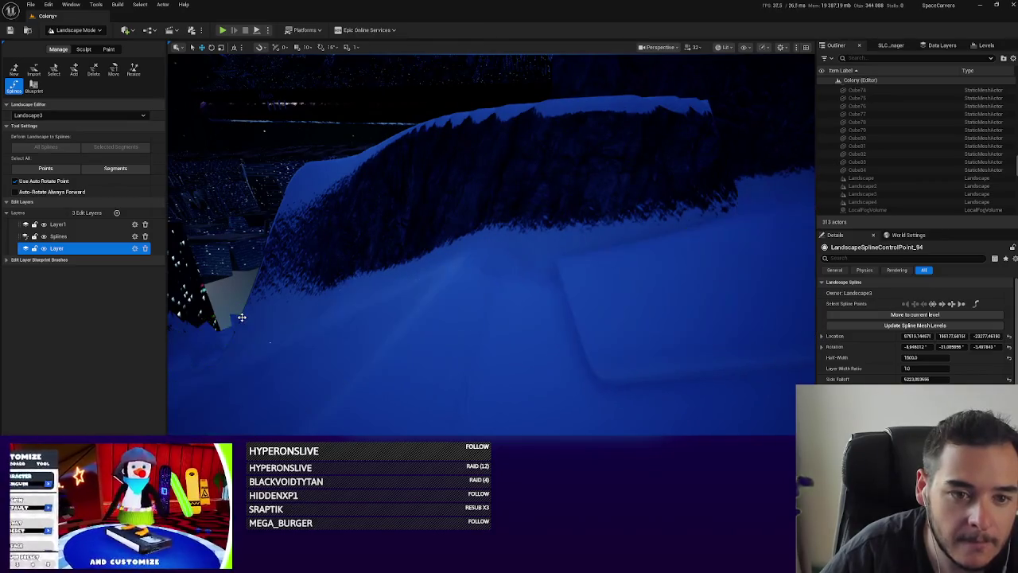
pyautogui.moveTo(540, 310)
pyautogui.mouseDown()
pyautogui.moveTo(459, 326)
pyautogui.moveTo(563, 307)
pyautogui.moveTo(533, 322)
pyautogui.moveTo(367, 101)
pyautogui.mouseUp()
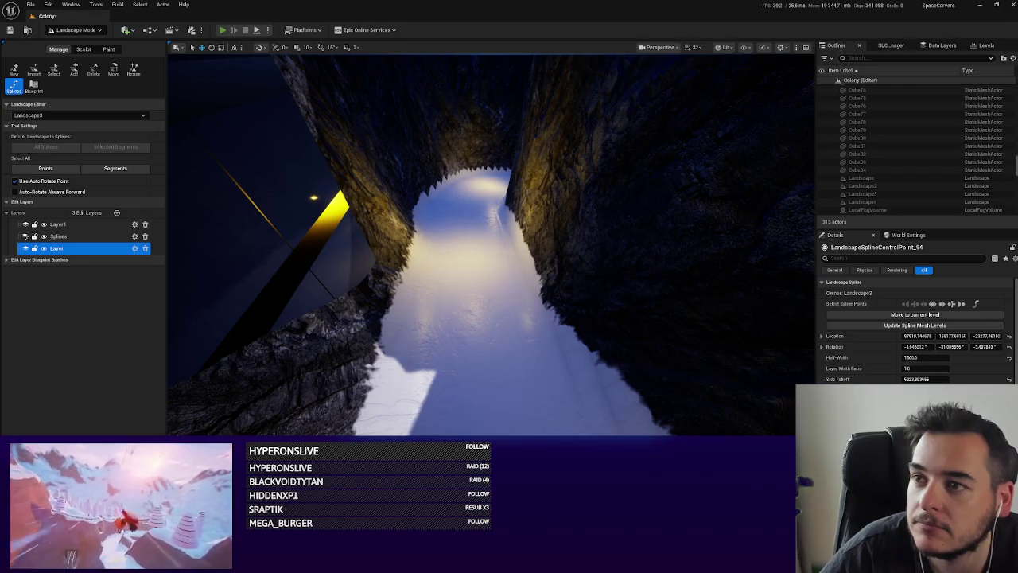
pyautogui.hotkey('alt', 'p')
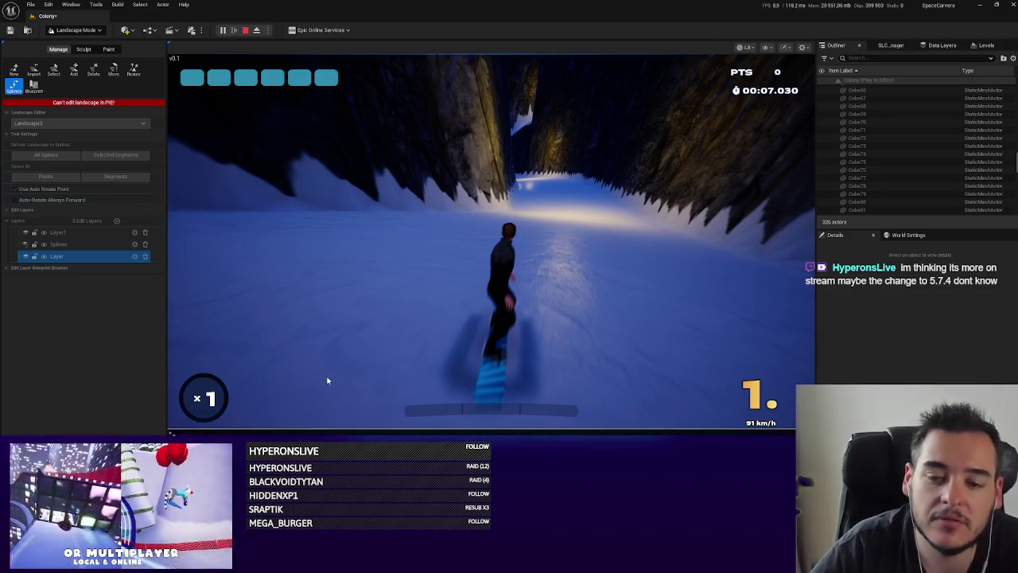
# Run 'stat unitgraph' in the console to show frame-time stats and a frame graph in-game.
pyautogui.write('stat unitgraph')
pyautogui.press('Return')
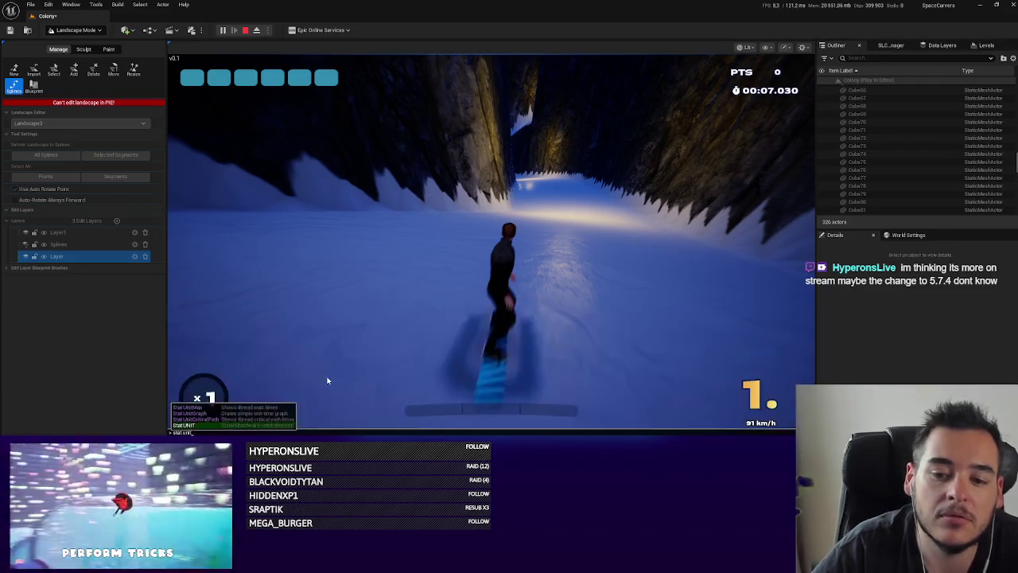
pyautogui.click(327, 380)
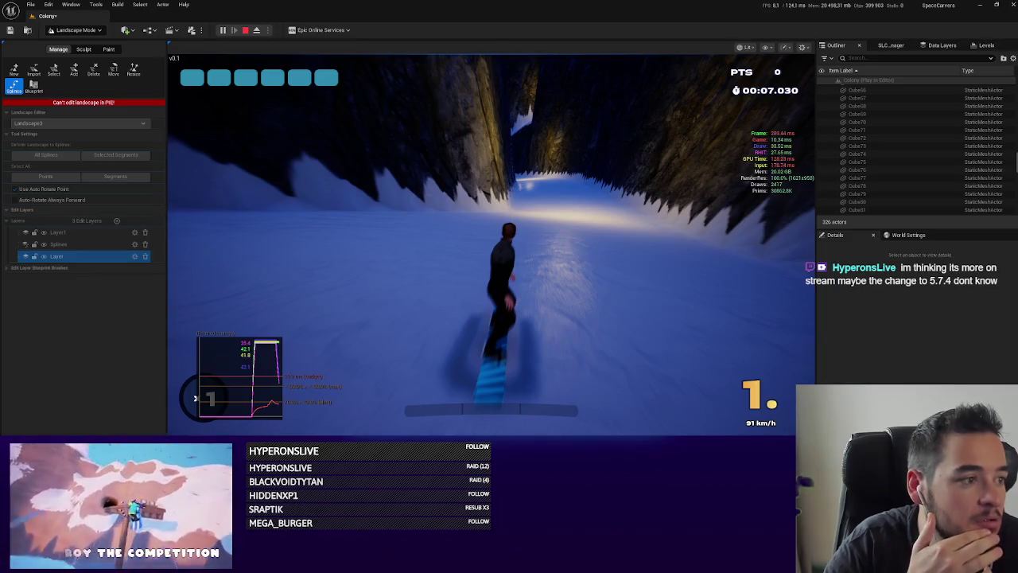
pyautogui.hotkey('ctrl', 'shift', 'Escape')
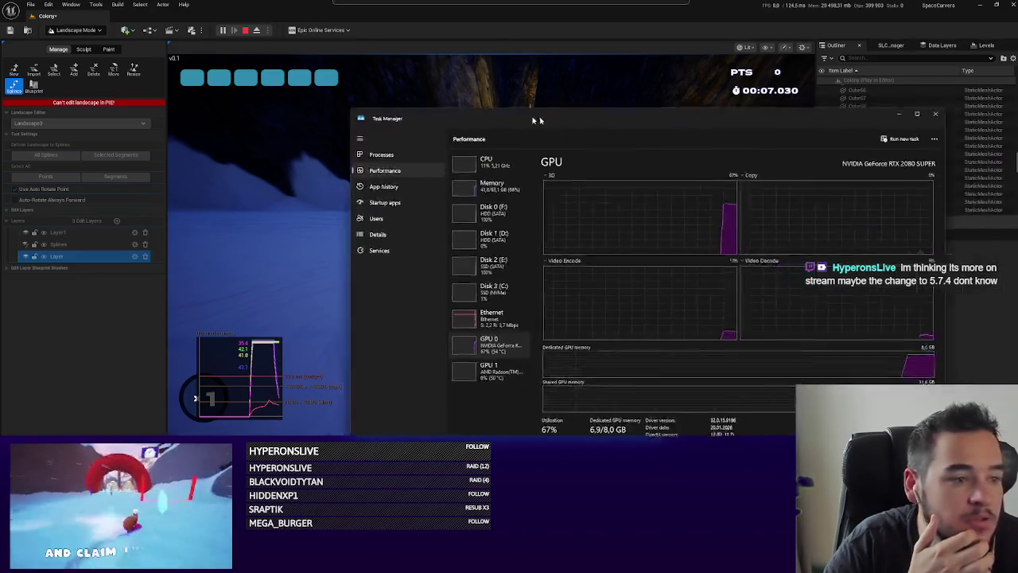
# Check the GPU load (about 69%) and the Processes list, then return control to the running game.
pyautogui.moveTo(560, 119); pyautogui.dragTo(432, 82)
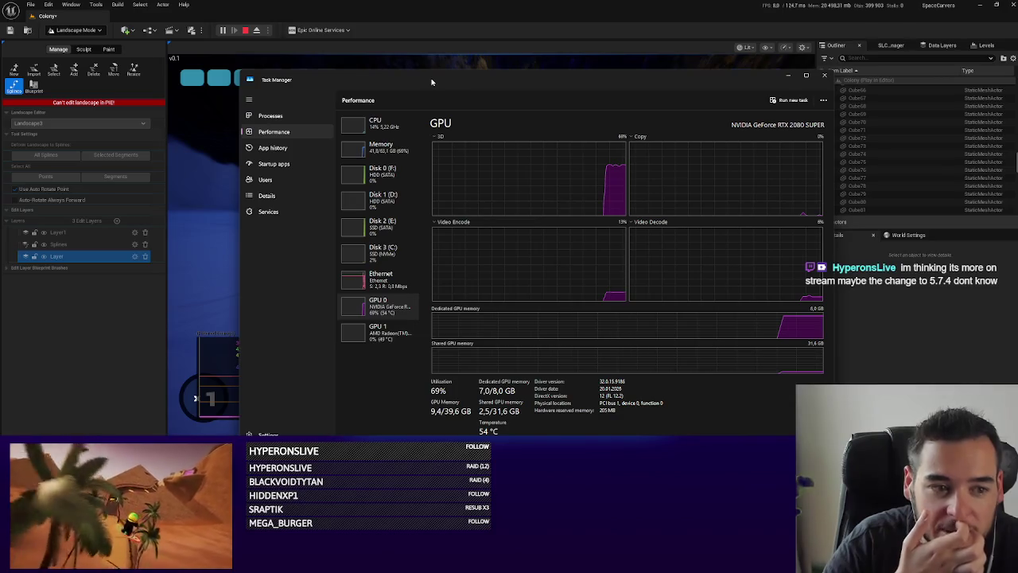
pyautogui.click(269, 116)
pyautogui.hotkey('alt', 'Tab')
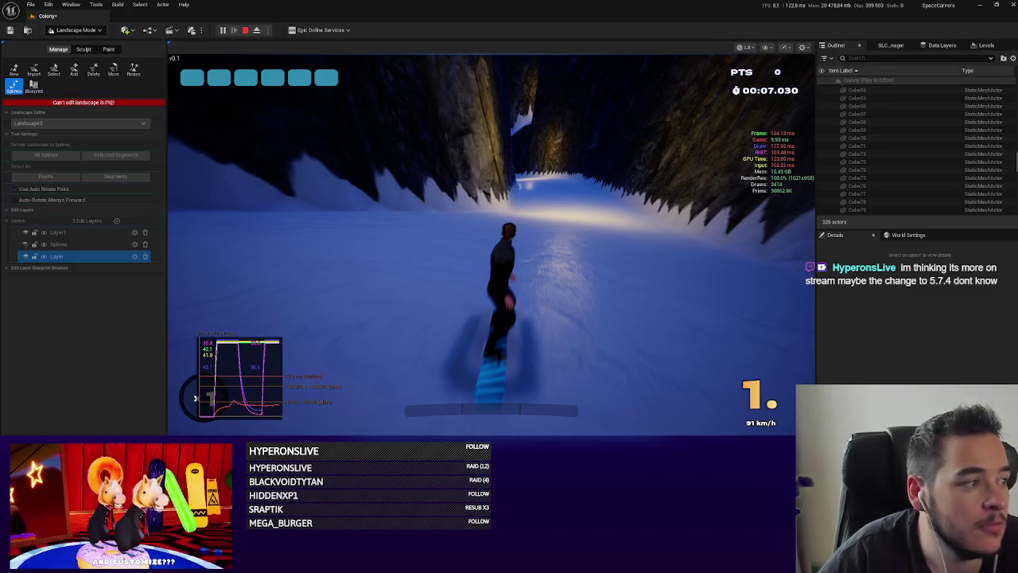
pyautogui.click(716, 207)
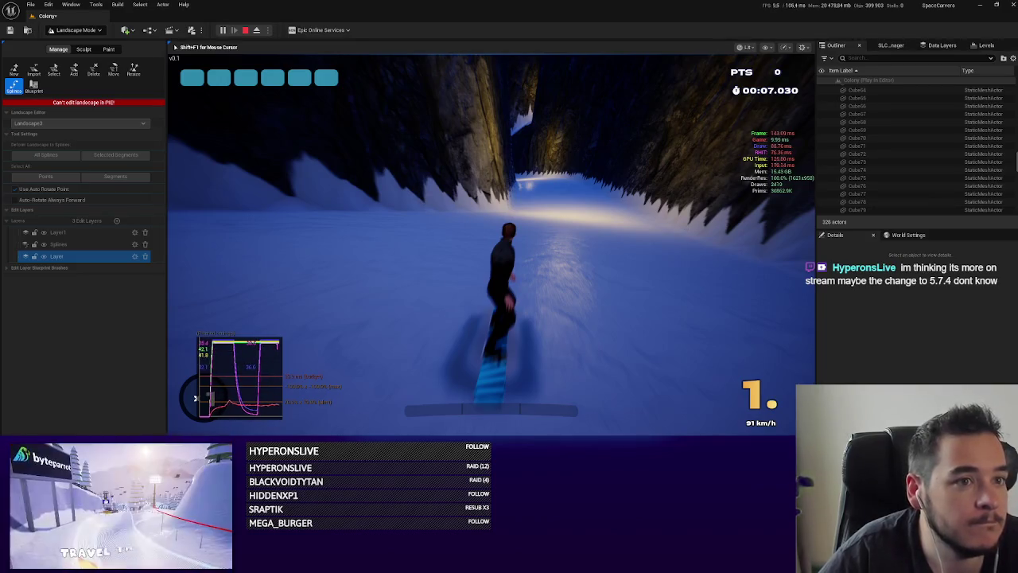
# Stop the play session and save the Colony map.
pyautogui.press('Escape')
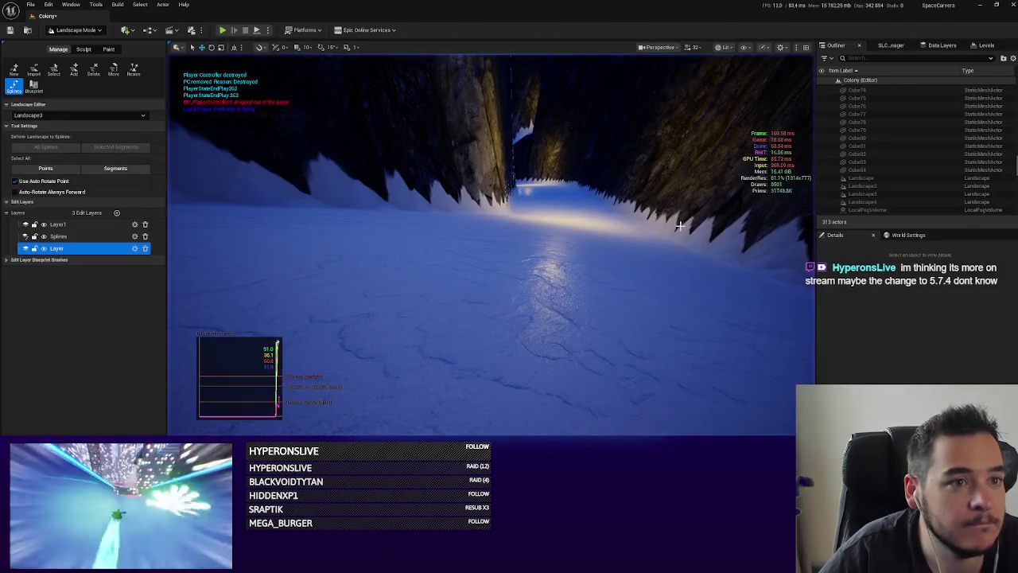
pyautogui.press('w')
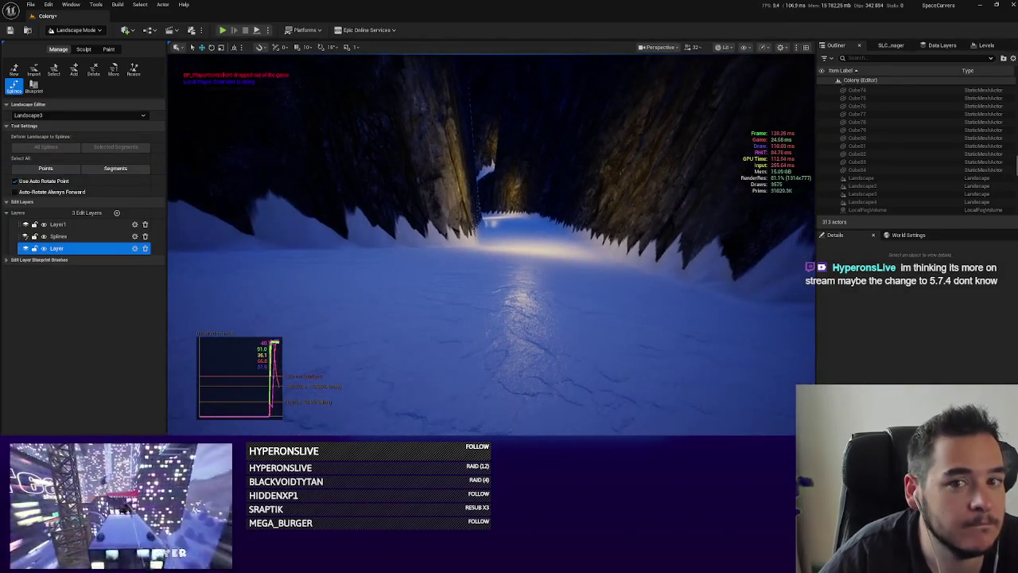
pyautogui.hotkey('ctrl', 's')
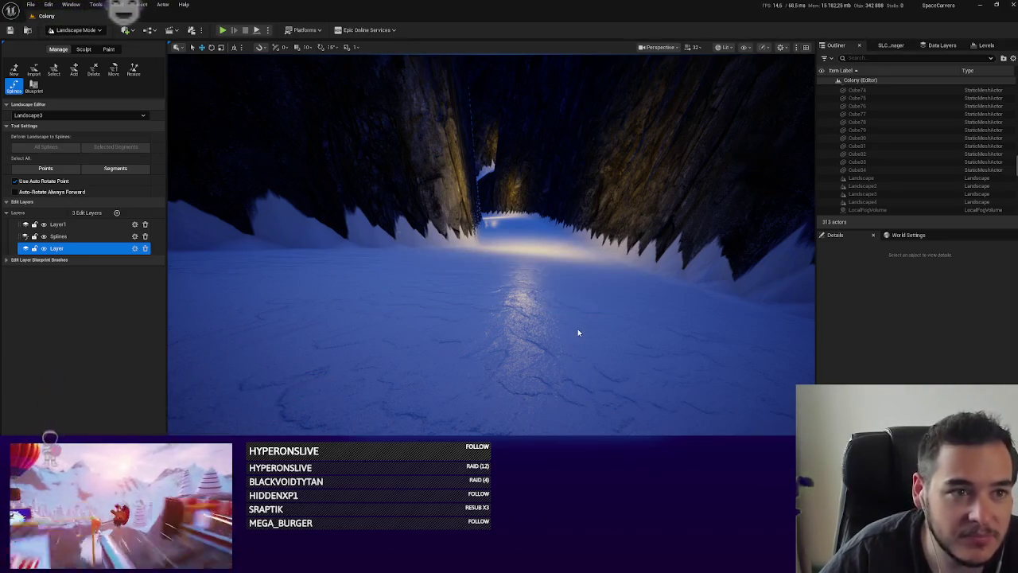
# Fly the camera through the canyon to inspect the snow track between the rock walls.
pyautogui.rightClick(578, 333)
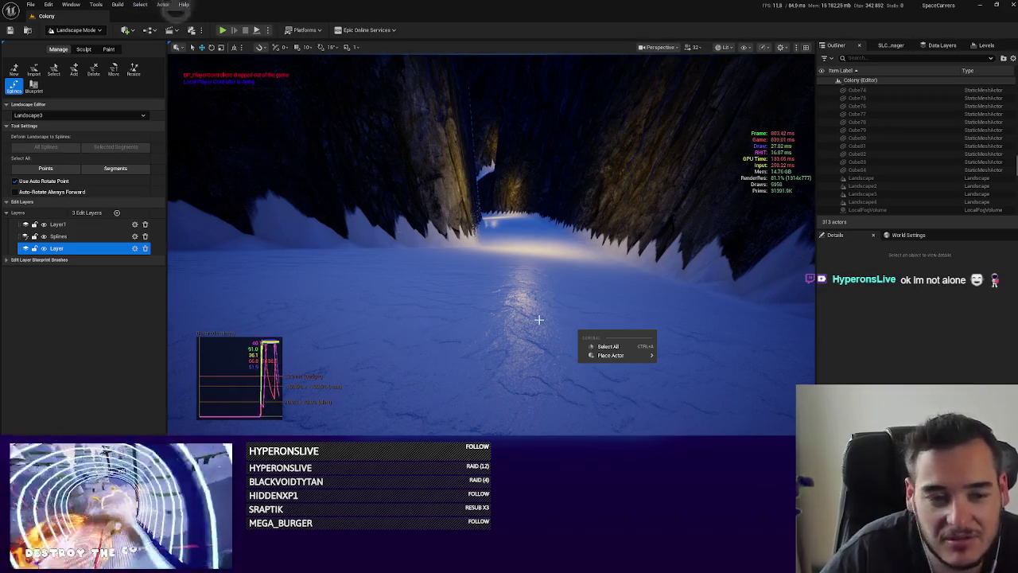
pyautogui.moveTo(542, 319); pyautogui.dragTo(542, 365)
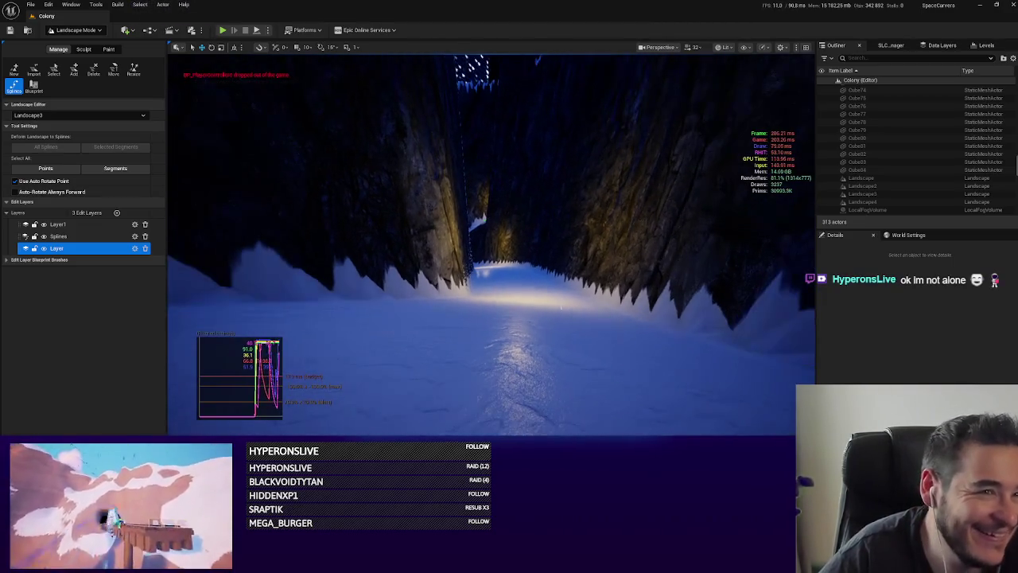
pyautogui.click(549, 302)
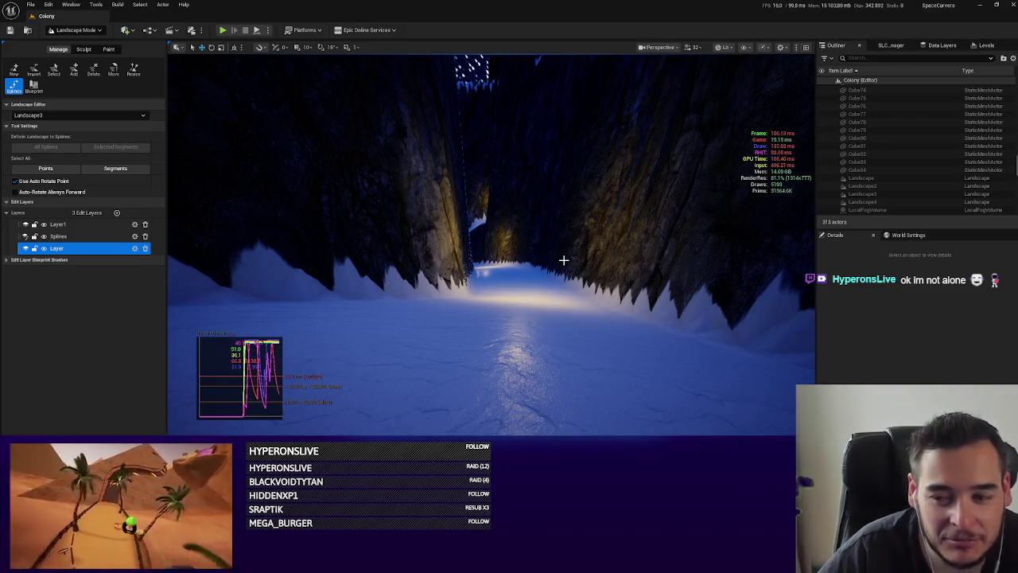
pyautogui.moveTo(533, 305)
pyautogui.mouseDown()
pyautogui.moveTo(529, 288)
pyautogui.moveTo(533, 305)
pyautogui.mouseUp()
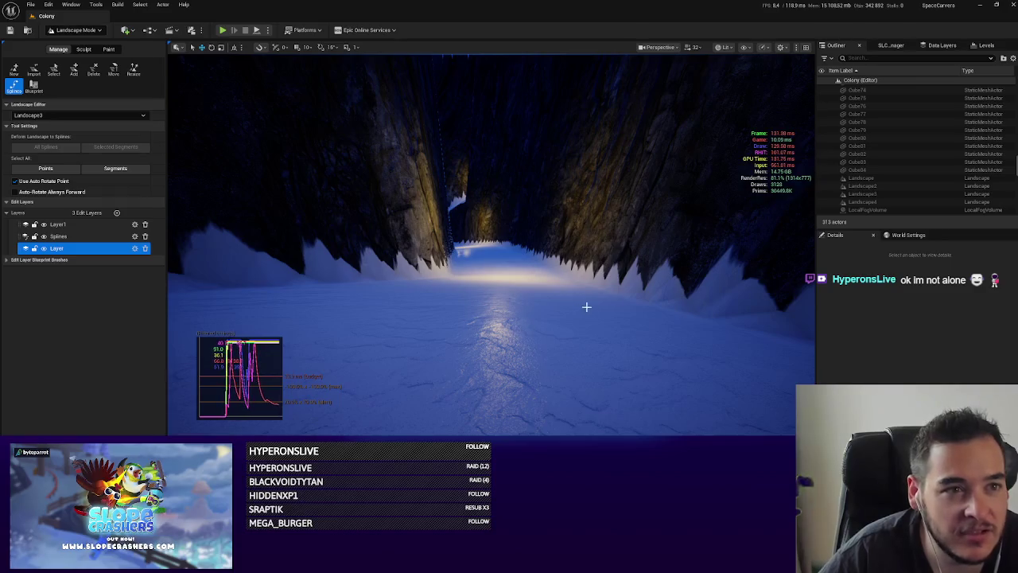
pyautogui.moveTo(644, 291); pyautogui.dragTo(643, 270)
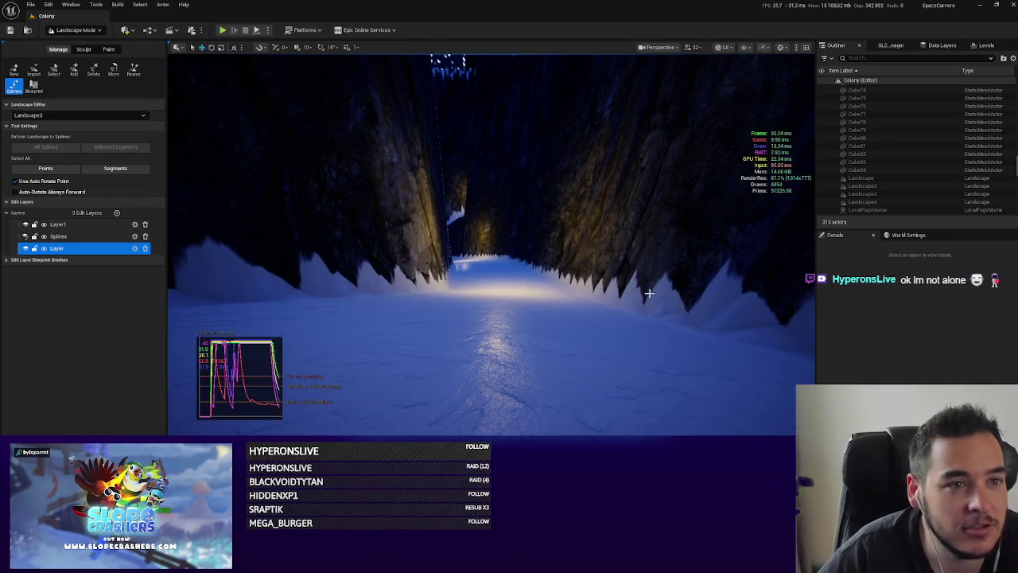
pyautogui.moveTo(523, 136)
pyautogui.mouseDown()
pyautogui.moveTo(494, 183)
pyautogui.moveTo(517, 128)
pyautogui.mouseUp()
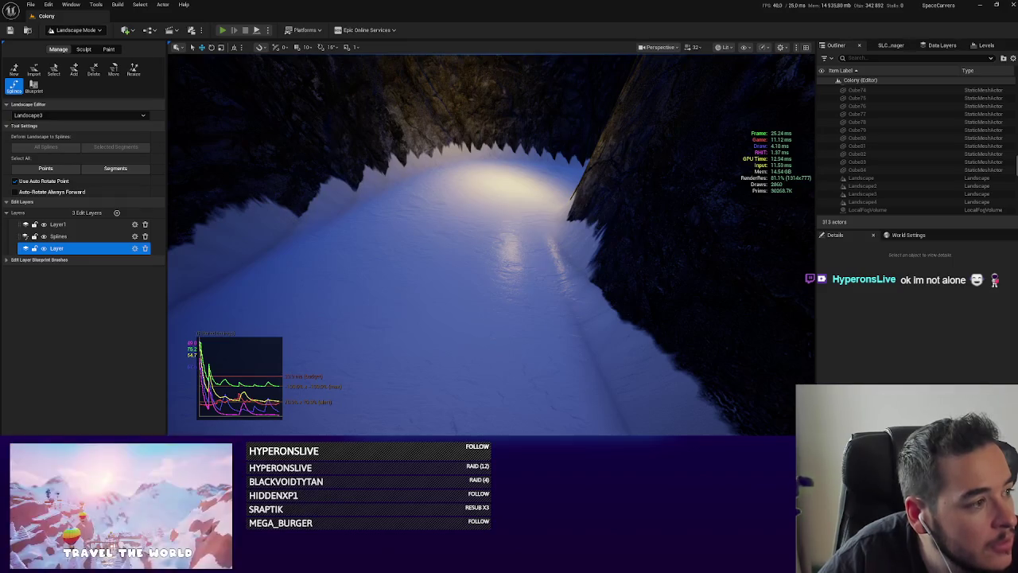
# Run a short Colony race play-test, checking GPU load in Task Manager, then stop it.
pyautogui.hotkey('alt', 'p')
pyautogui.hotkey('ctrl', 'shift', 'Escape')
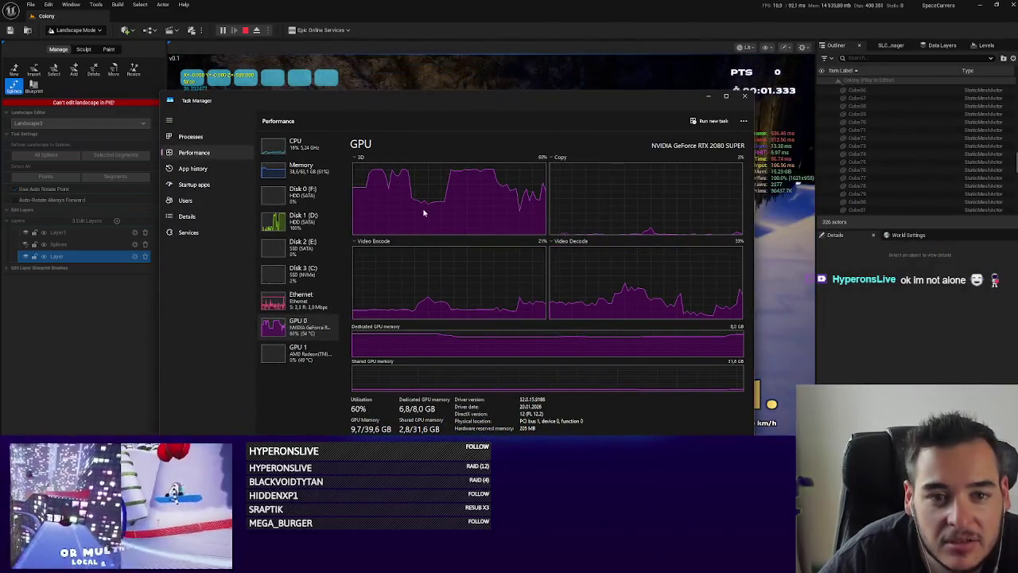
pyautogui.hotkey('alt', 'Tab')
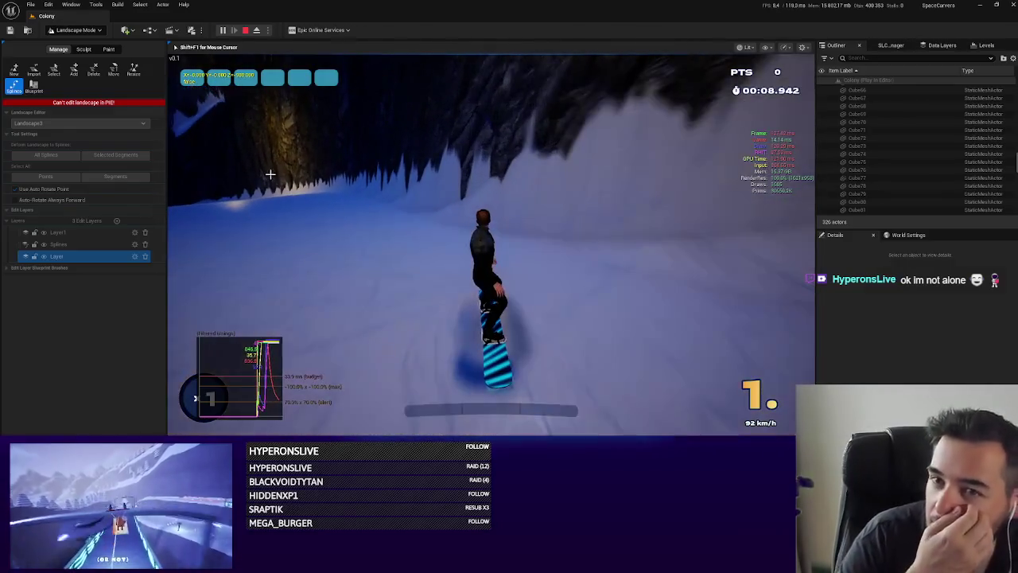
pyautogui.press('Escape')
pyautogui.click(53, 5)
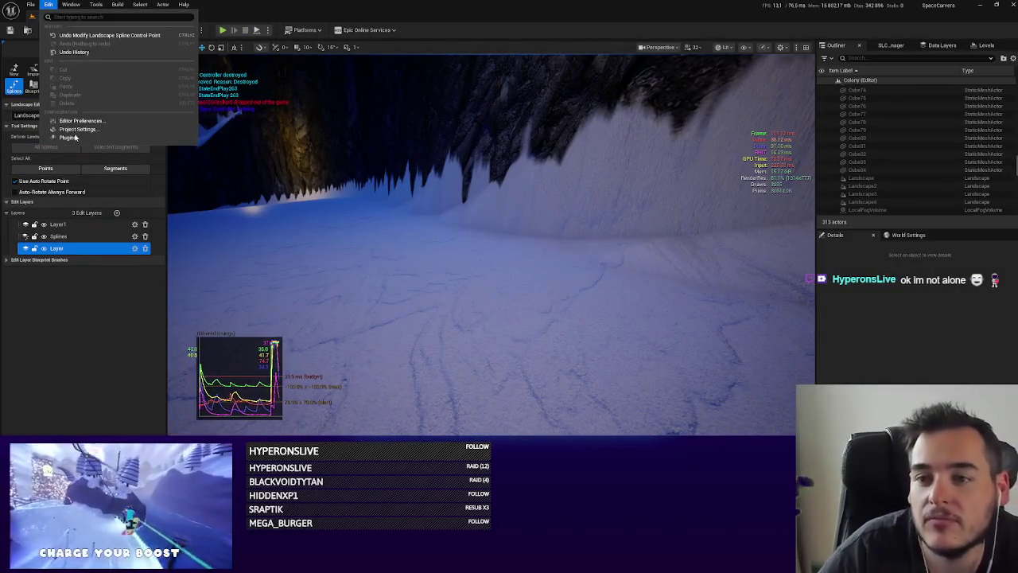
pyautogui.click(70, 122)
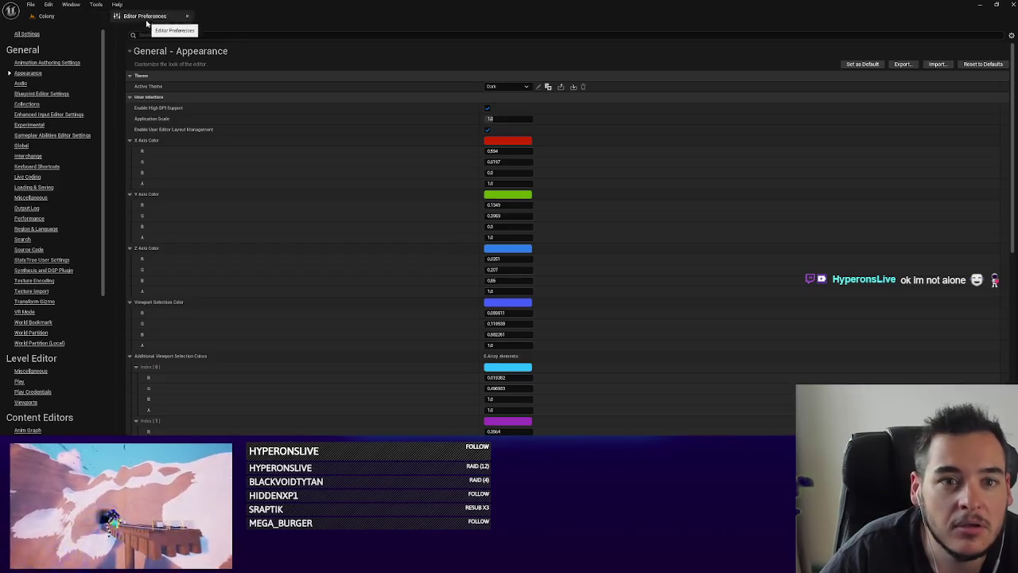
pyautogui.click(156, 36)
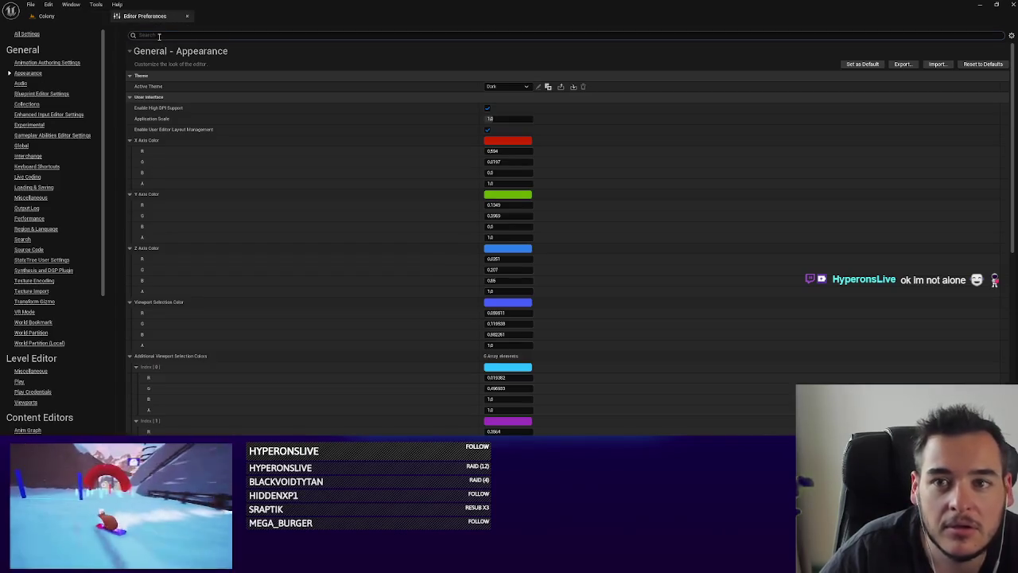
pyautogui.write('less c')
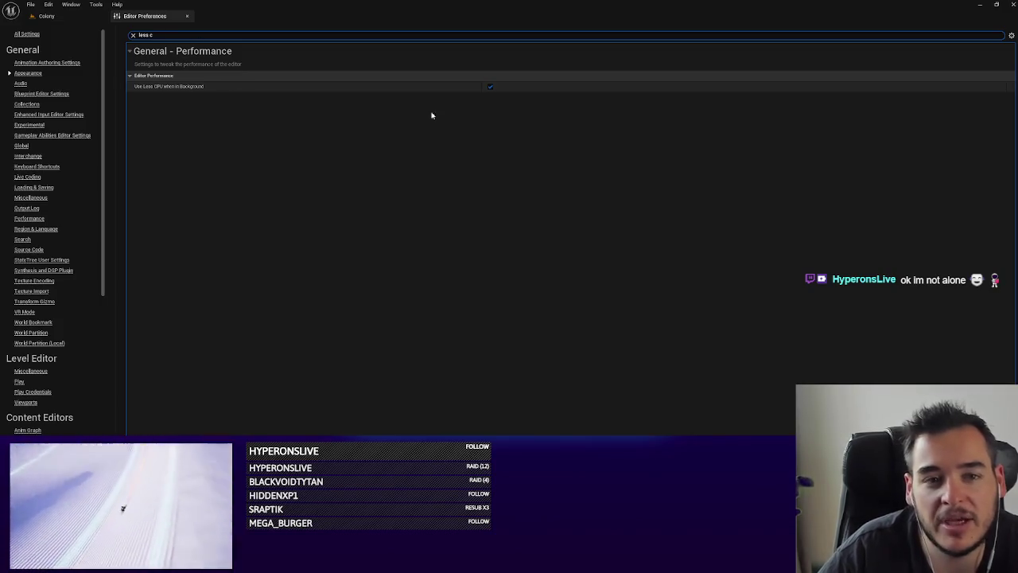
pyautogui.click(75, 15)
pyautogui.moveTo(472, 159); pyautogui.dragTo(441, 164)
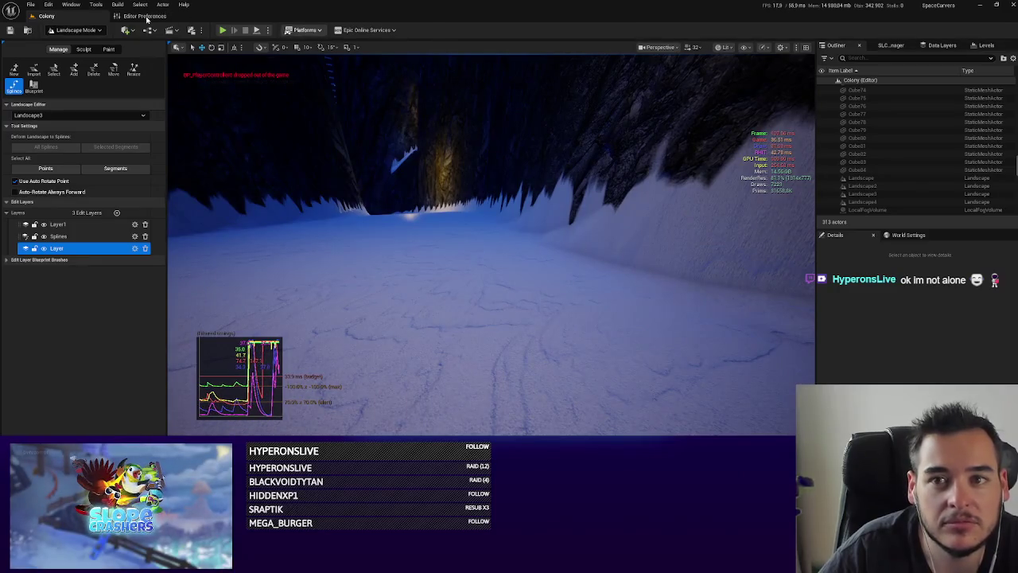
pyautogui.click(165, 16)
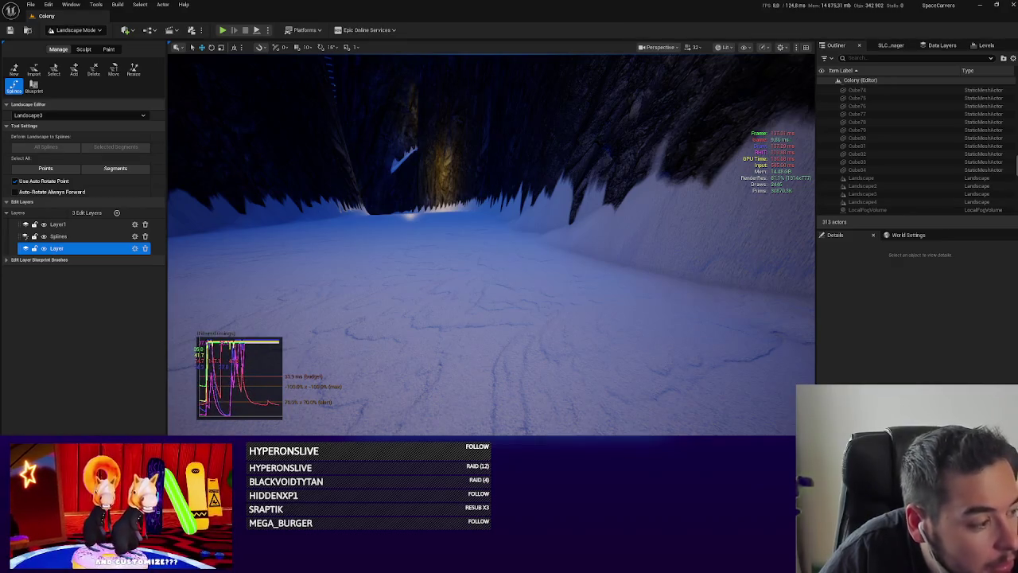
pyautogui.hotkey('ctrl', 'shift', 'Escape')
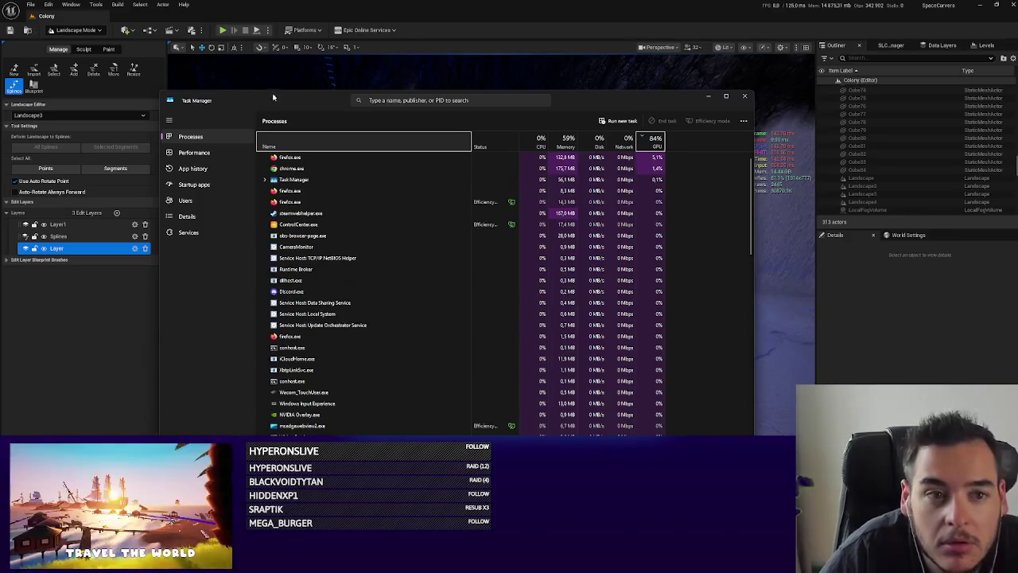
pyautogui.hotkey('alt', 'F4')
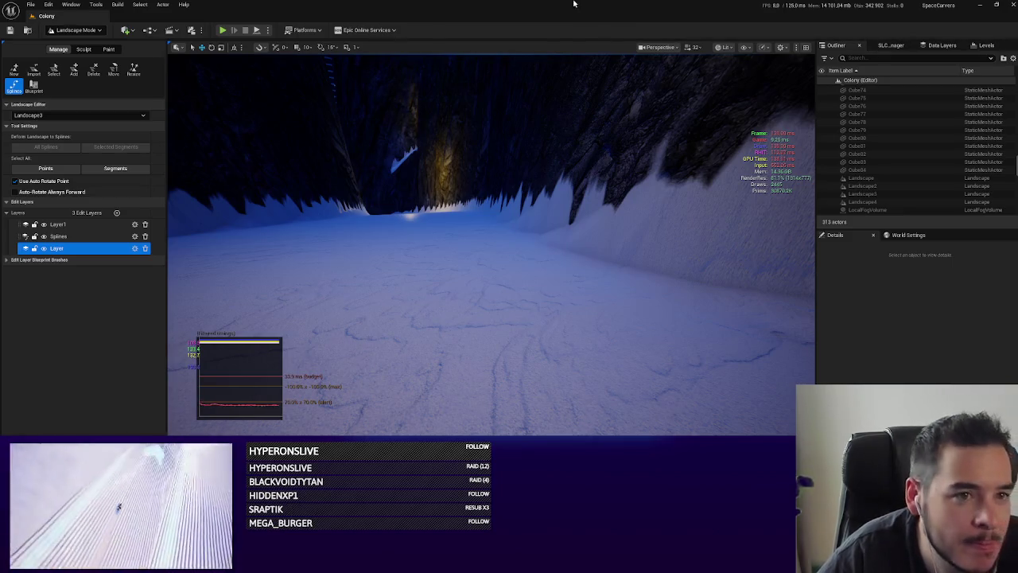
pyautogui.moveTo(374, 68); pyautogui.dragTo(365, 66)
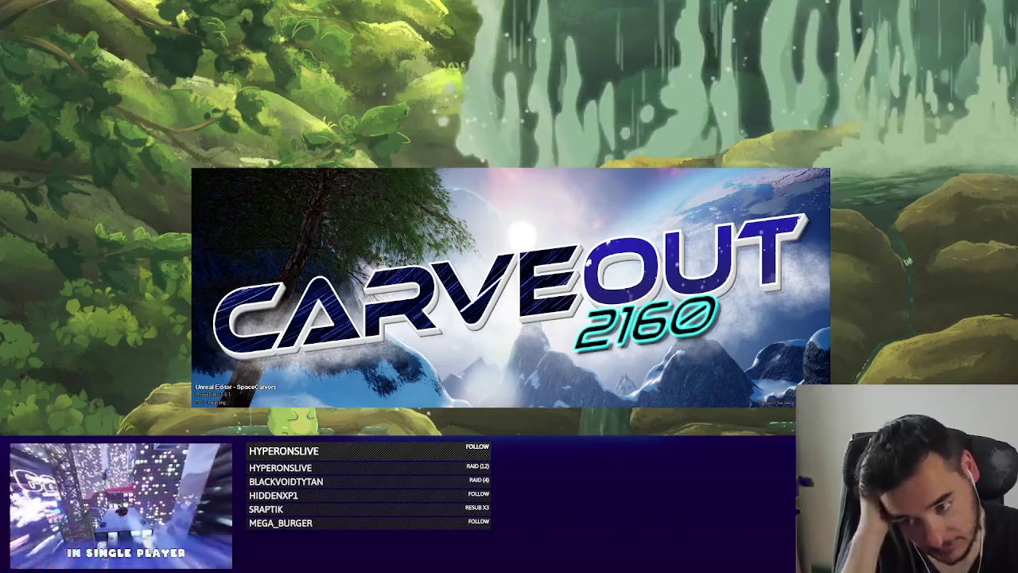
# Move the loading splash screen to the upper left while the editor relaunches.
pyautogui.moveTo(458, 373); pyautogui.dragTo(494, 377)
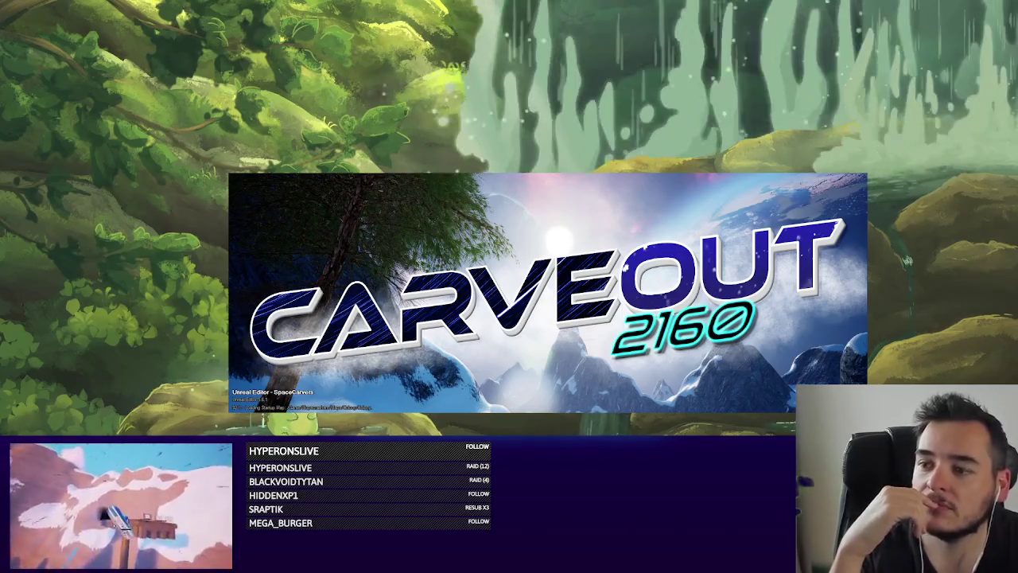
pyautogui.moveTo(524, 385); pyautogui.dragTo(382, 304)
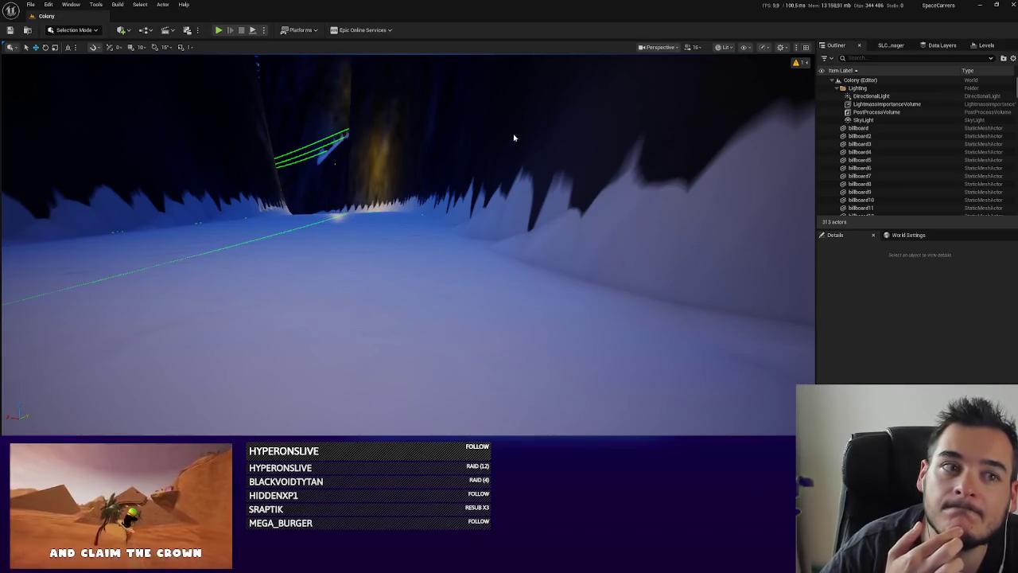
# Select Landscape2, fly the camera through the cave along the spline, and start the race play-test.
pyautogui.rightClick(665, 360)
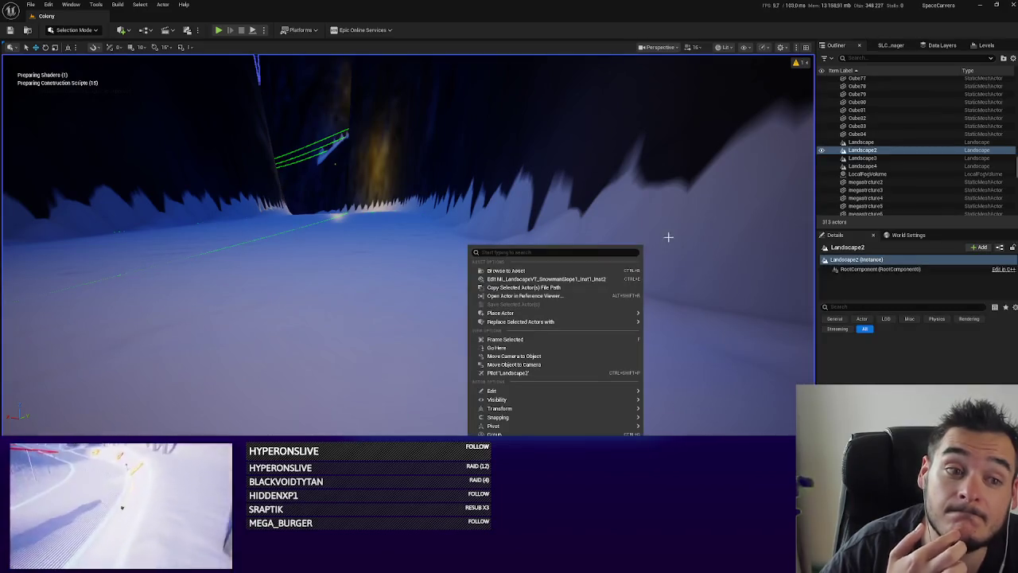
pyautogui.click(596, 11)
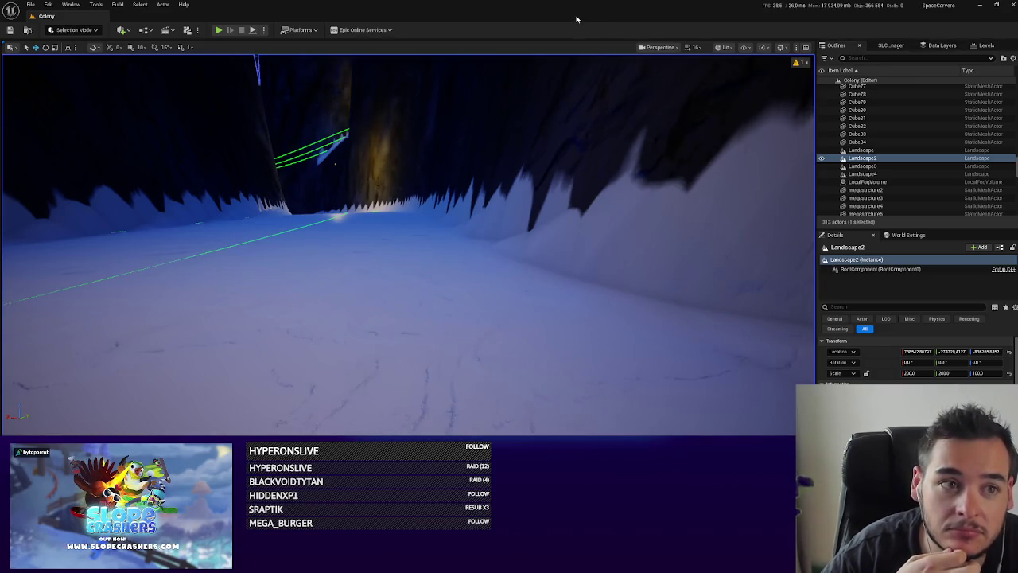
pyautogui.moveTo(546, 218); pyautogui.dragTo(546, 218)
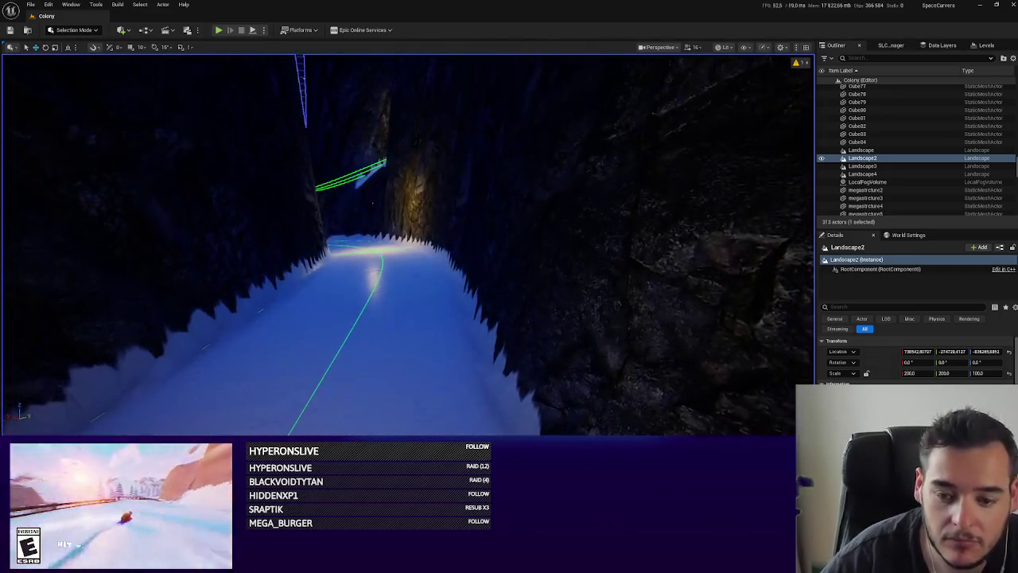
pyautogui.moveTo(385, 413); pyautogui.dragTo(385, 414)
pyautogui.moveTo(276, 158); pyautogui.dragTo(276, 157)
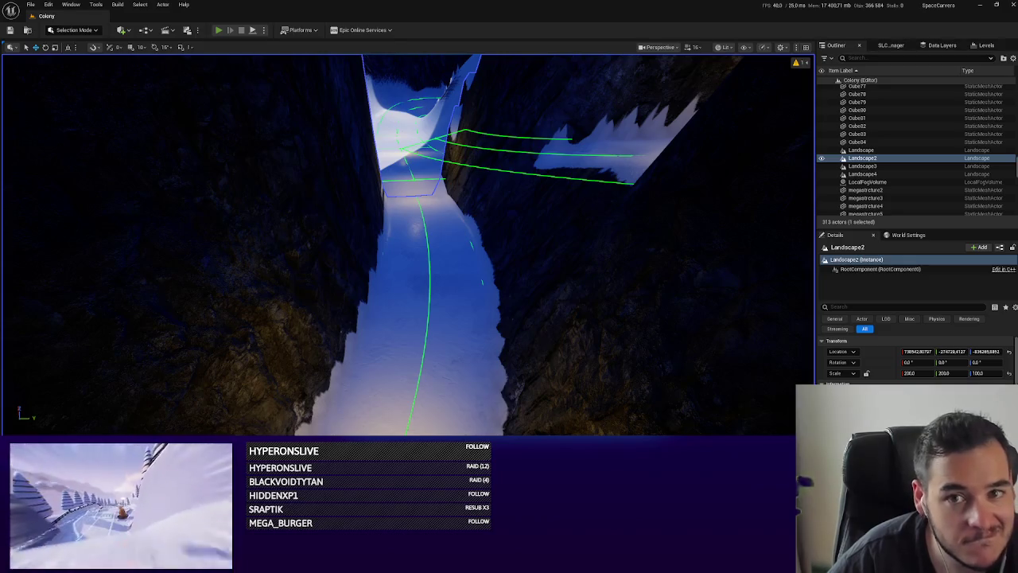
pyautogui.hotkey('alt', 'p')
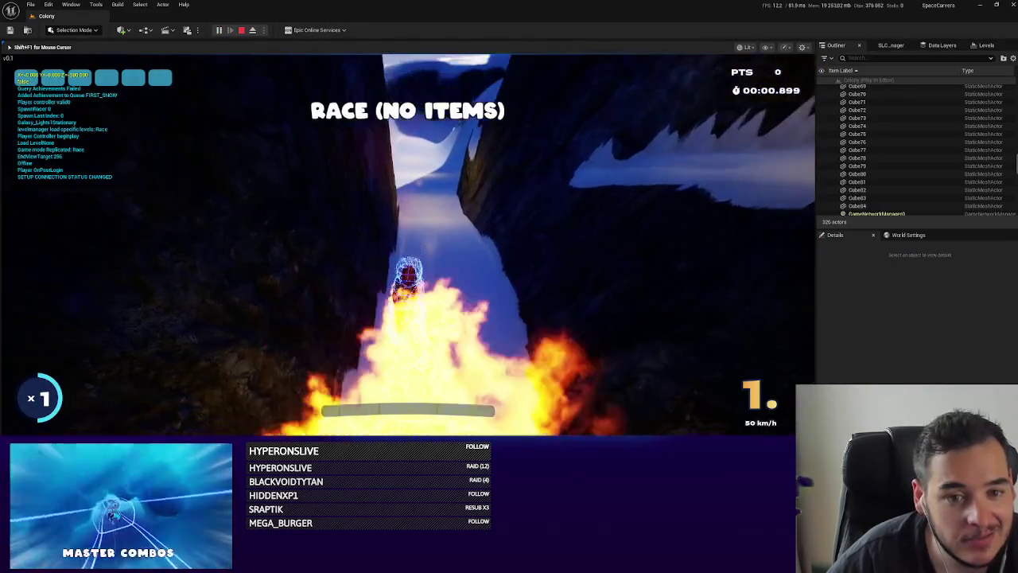
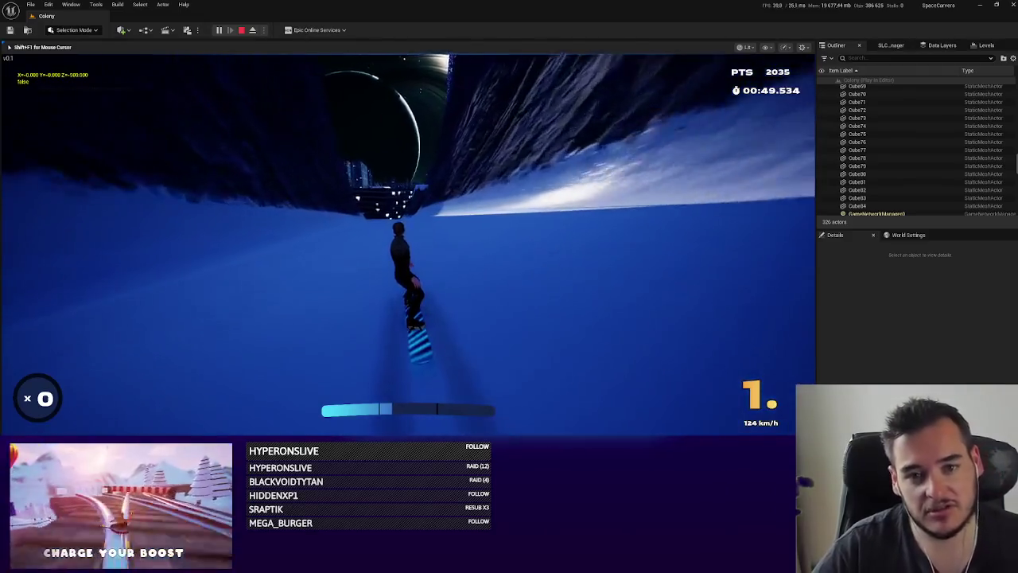
# End the snowboard playtest and switch the editor into Landscape Mode for Landscape2.
pyautogui.press('Escape')
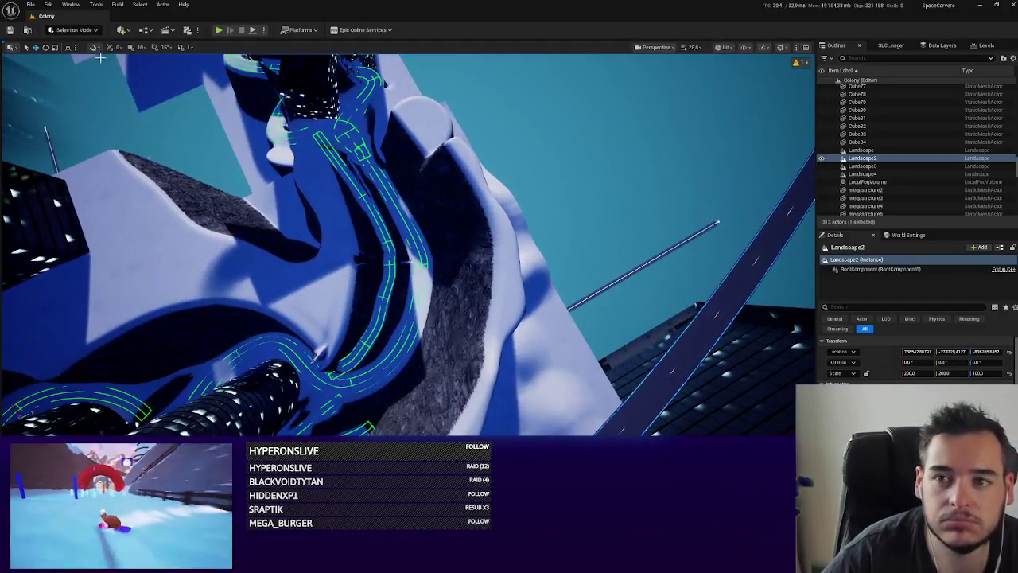
pyautogui.click(73, 30)
pyautogui.click(74, 44)
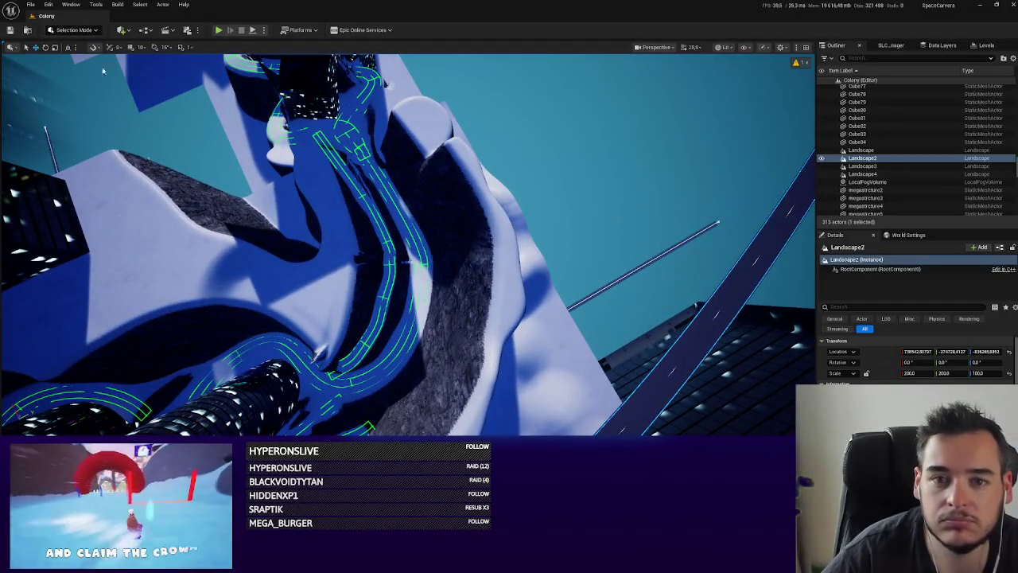
pyautogui.hotkey('shift', '2')
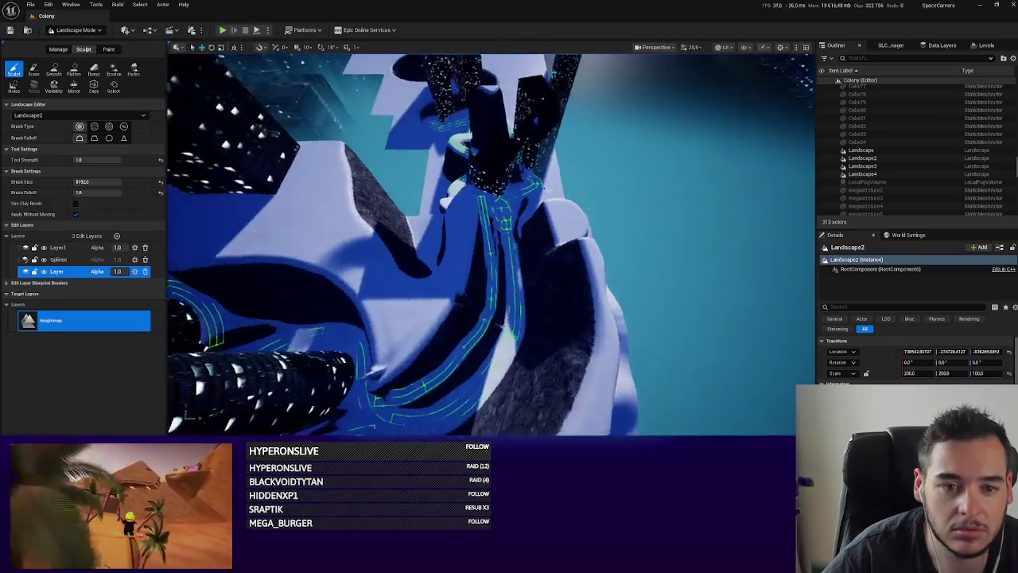
# Open the landscape Splines tool and fly closer to the track's curved spline section.
pyautogui.press('w')
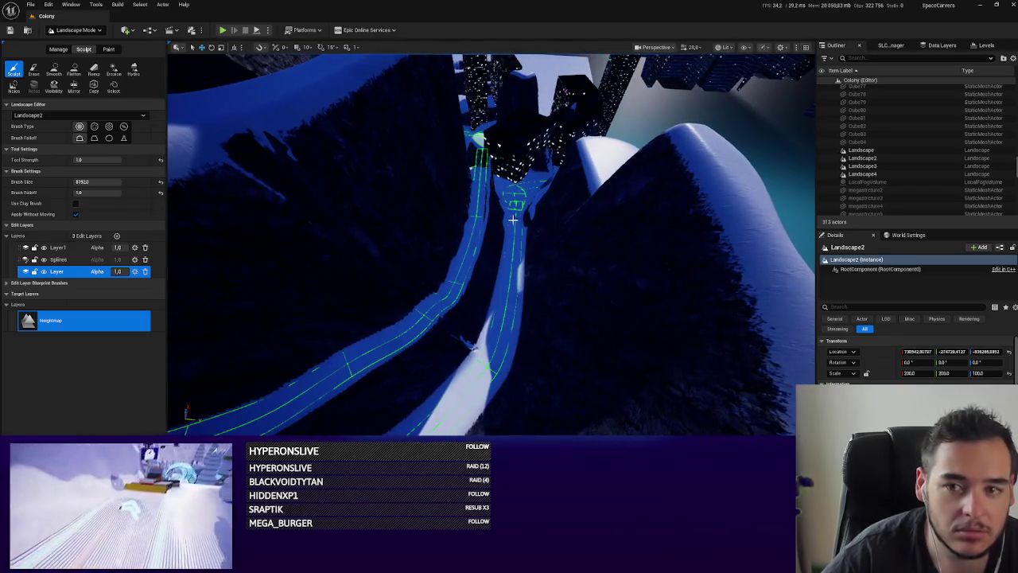
pyautogui.click(59, 48)
pyautogui.click(13, 85)
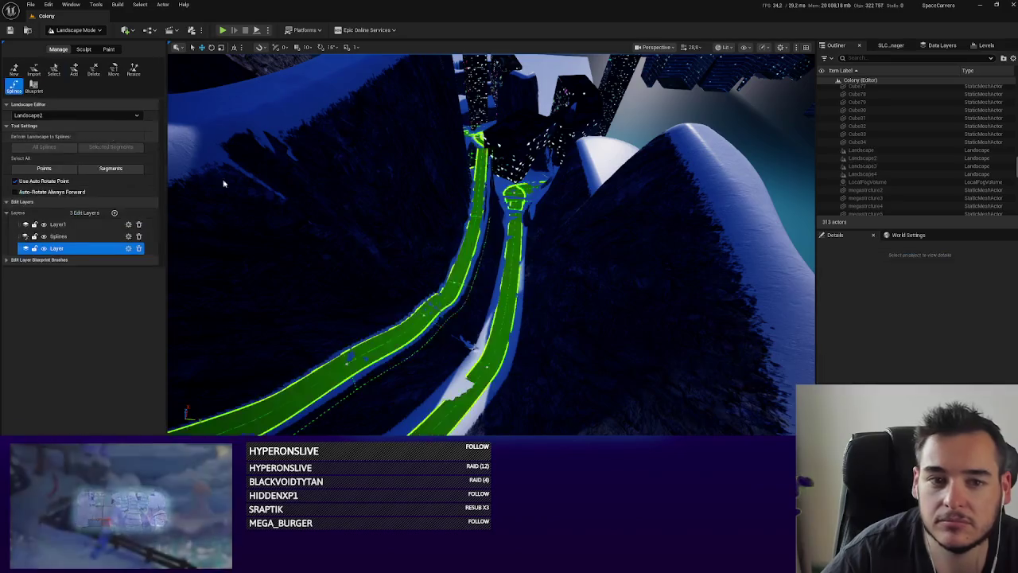
pyautogui.press('w')
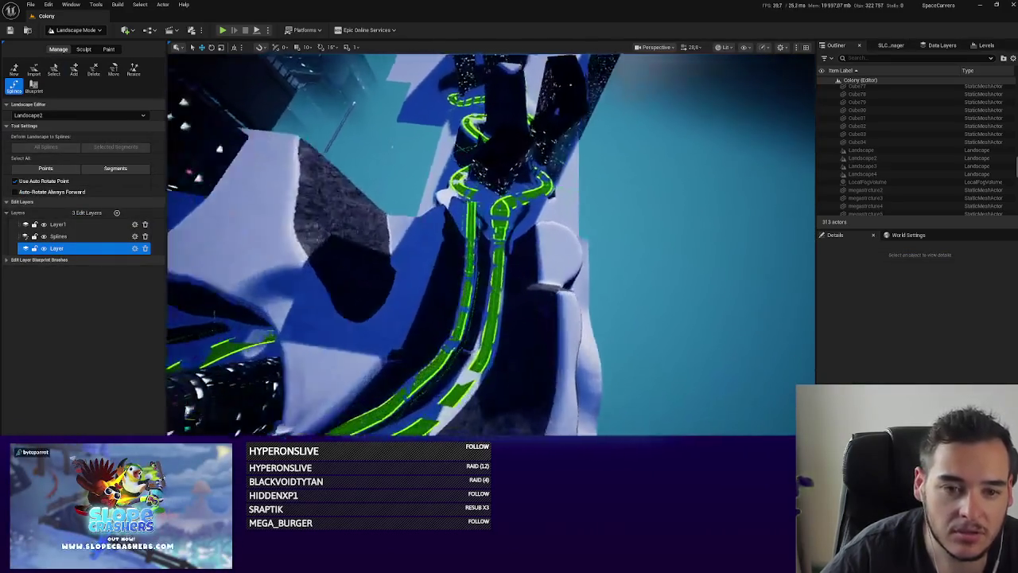
pyautogui.press('w')
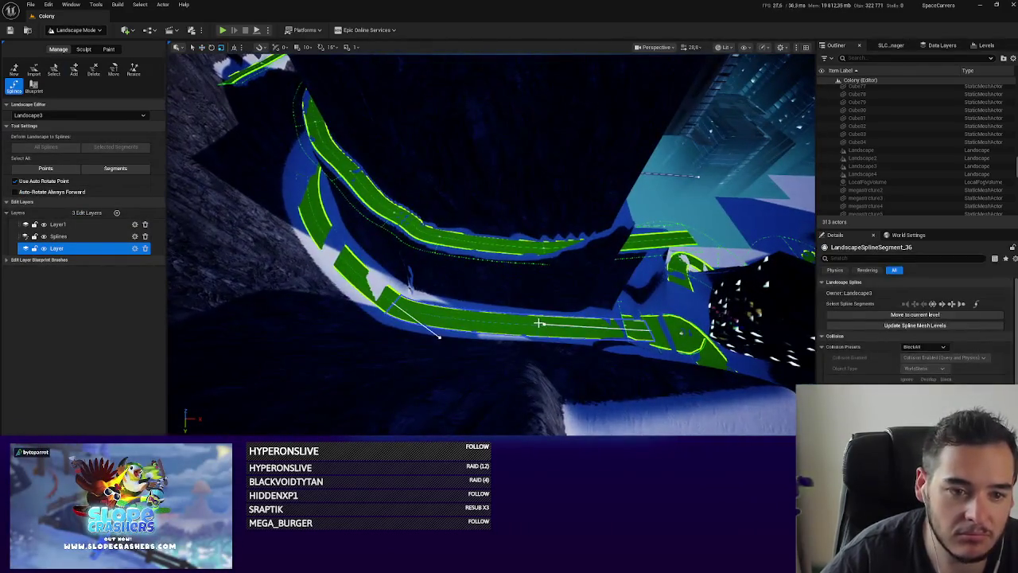
# Delete two control points from the track's road splines.
pyautogui.click(573, 328)
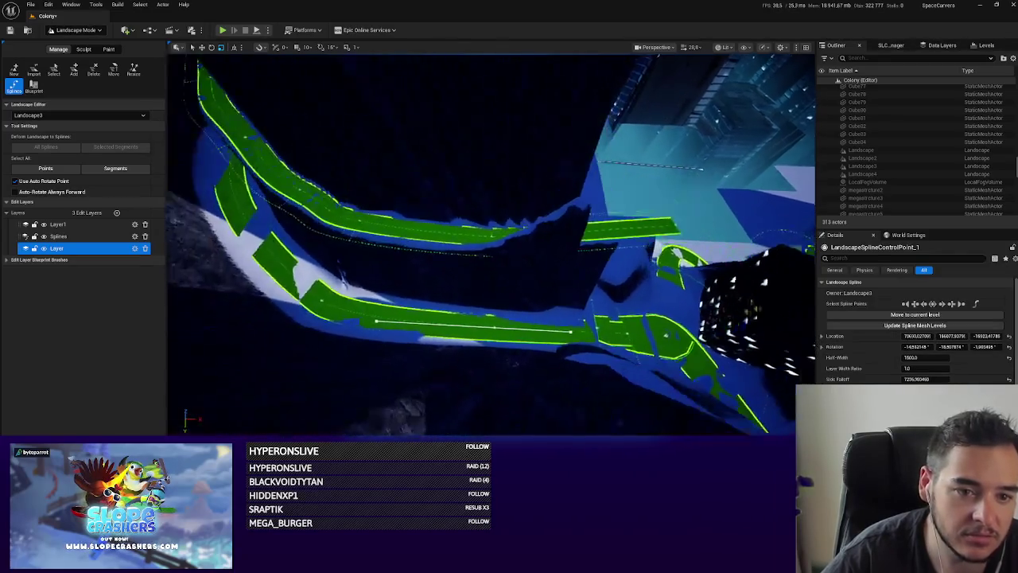
pyautogui.click(612, 338)
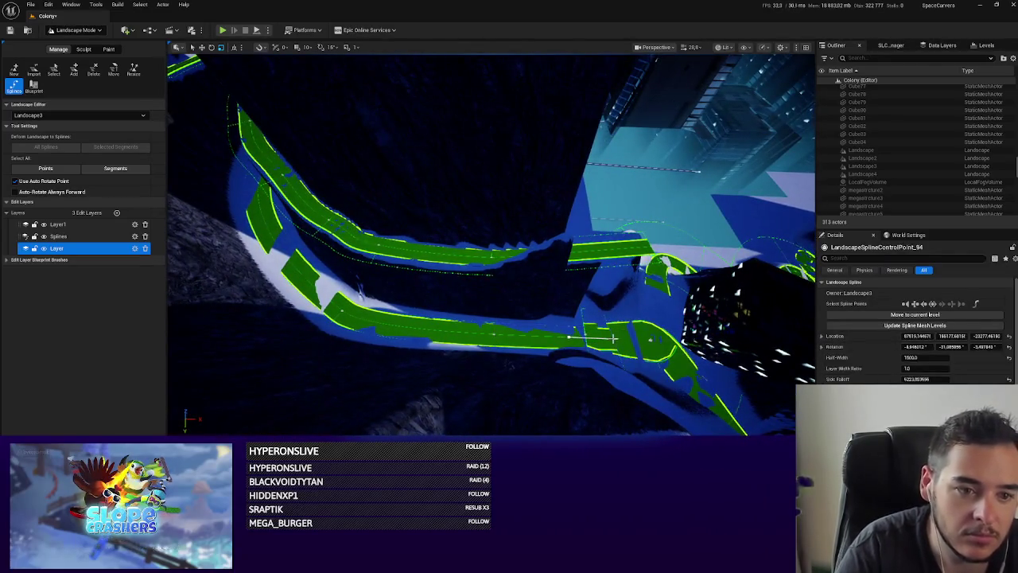
pyautogui.press('Delete')
pyautogui.click(481, 257)
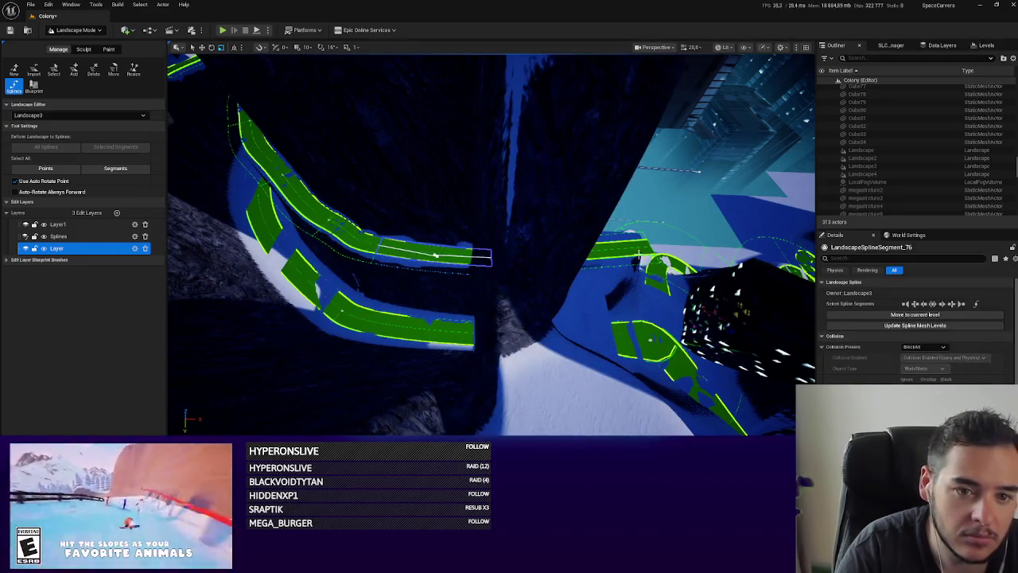
pyautogui.click(644, 249)
pyautogui.press('Delete')
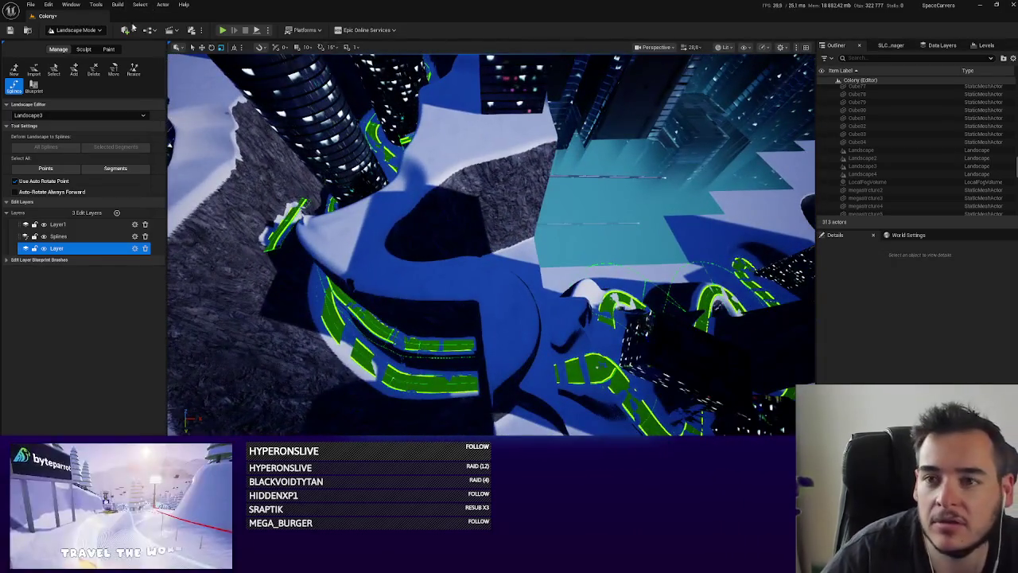
pyautogui.click(78, 31)
pyautogui.click(81, 35)
# Activate the component Delete tool and tilt the view down over the track's city structure.
pyautogui.click(93, 70)
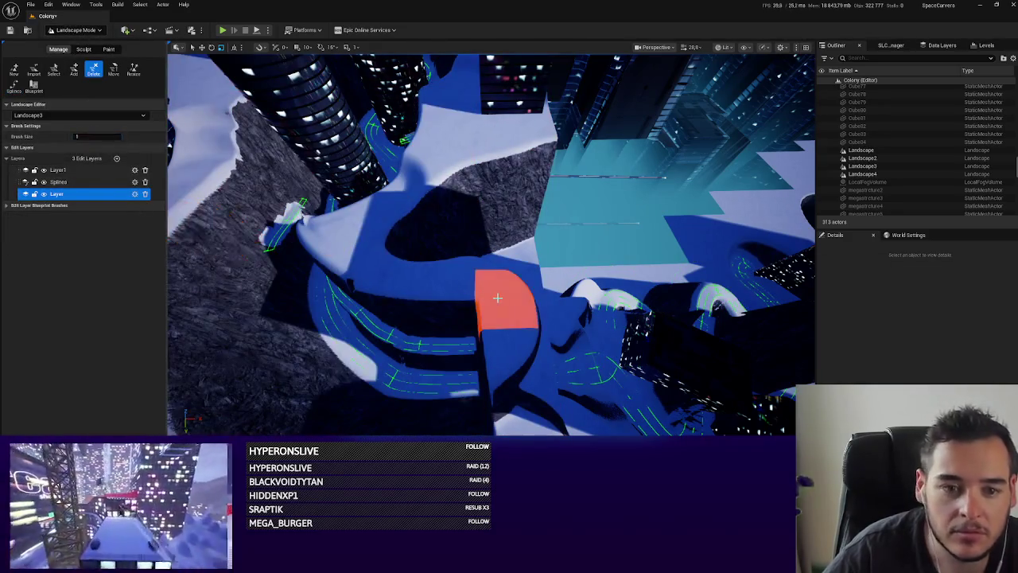
pyautogui.moveTo(509, 339); pyautogui.dragTo(510, 378)
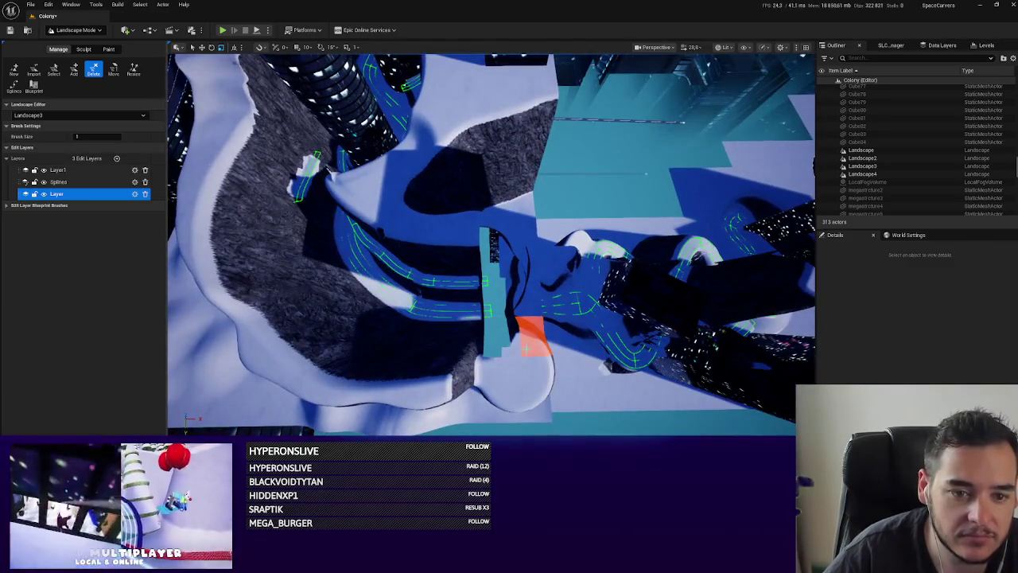
pyautogui.moveTo(535, 416); pyautogui.dragTo(489, 337)
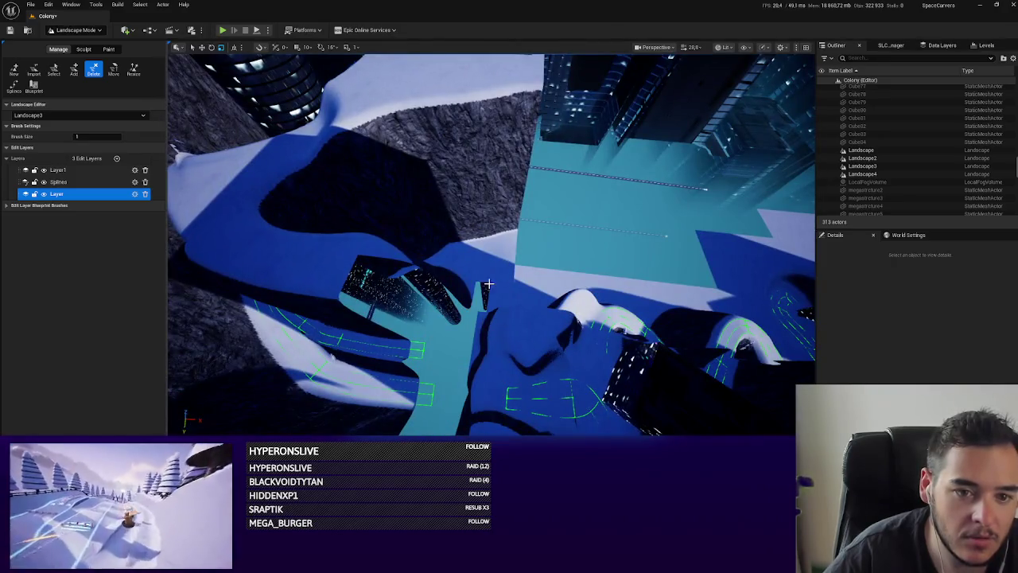
pyautogui.moveTo(666, 236)
pyautogui.mouseDown()
pyautogui.moveTo(505, 247)
pyautogui.moveTo(302, 104)
pyautogui.moveTo(196, 44)
pyautogui.mouseUp()
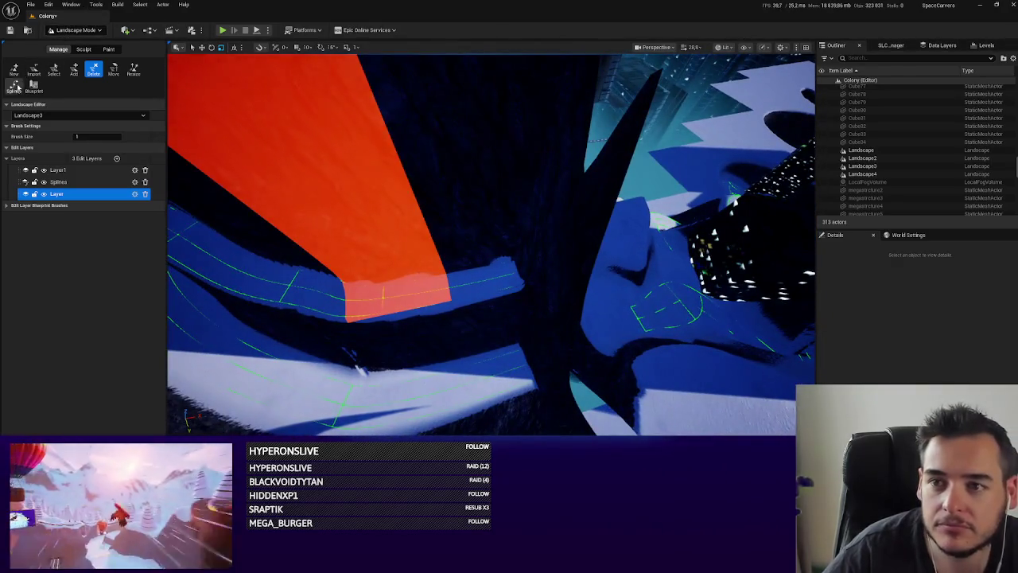
# Return to spline editing and drag a control point right to meet the road.
pyautogui.click(14, 86)
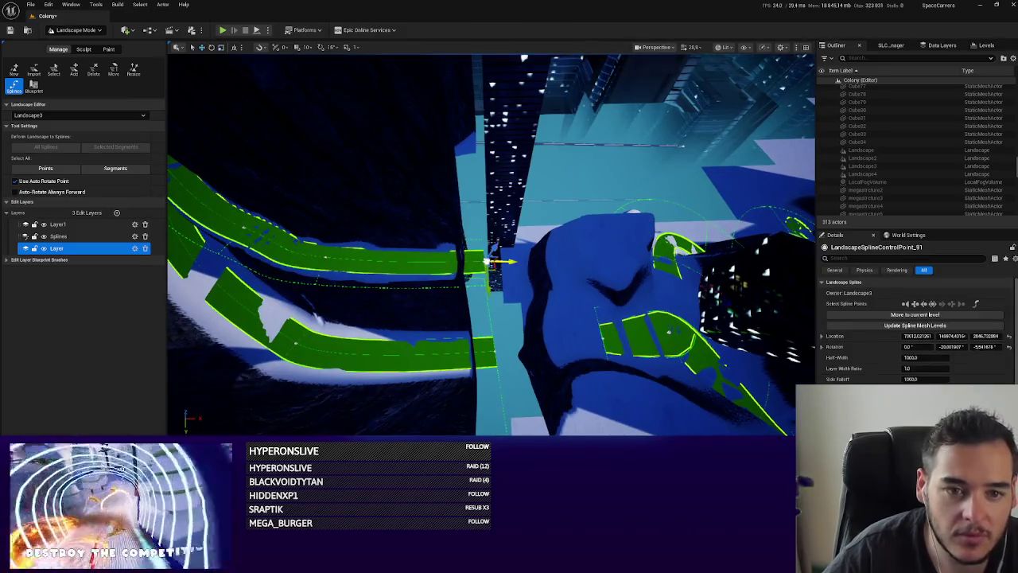
pyautogui.moveTo(500, 265); pyautogui.dragTo(520, 264)
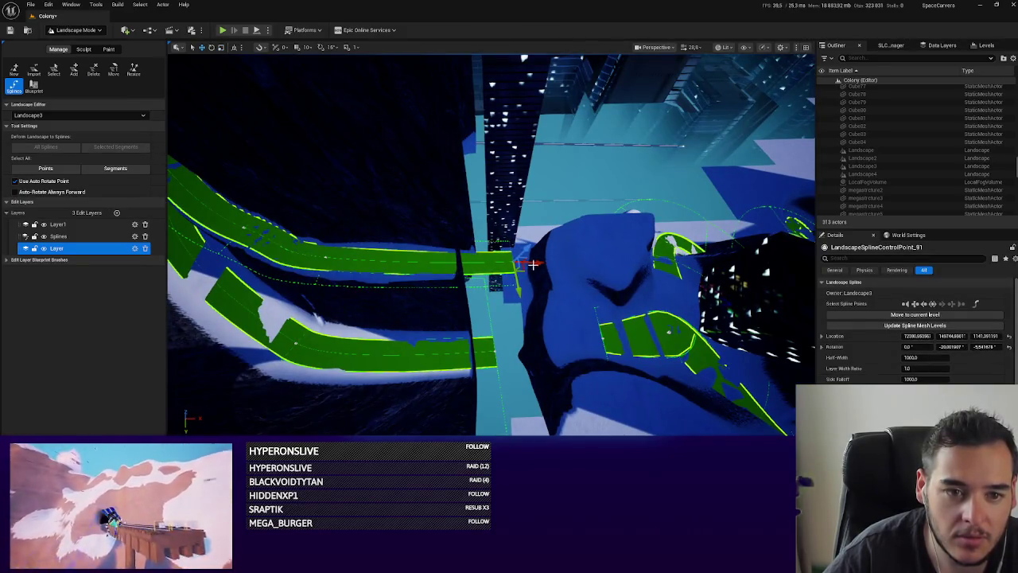
pyautogui.moveTo(497, 352)
pyautogui.mouseDown()
pyautogui.moveTo(374, 334)
pyautogui.moveTo(397, 319)
pyautogui.moveTo(477, 326)
pyautogui.mouseUp()
# Select the middle spline control point and orbit toward the cliffside road's points.
pyautogui.press('Escape')
pyautogui.click(543, 320)
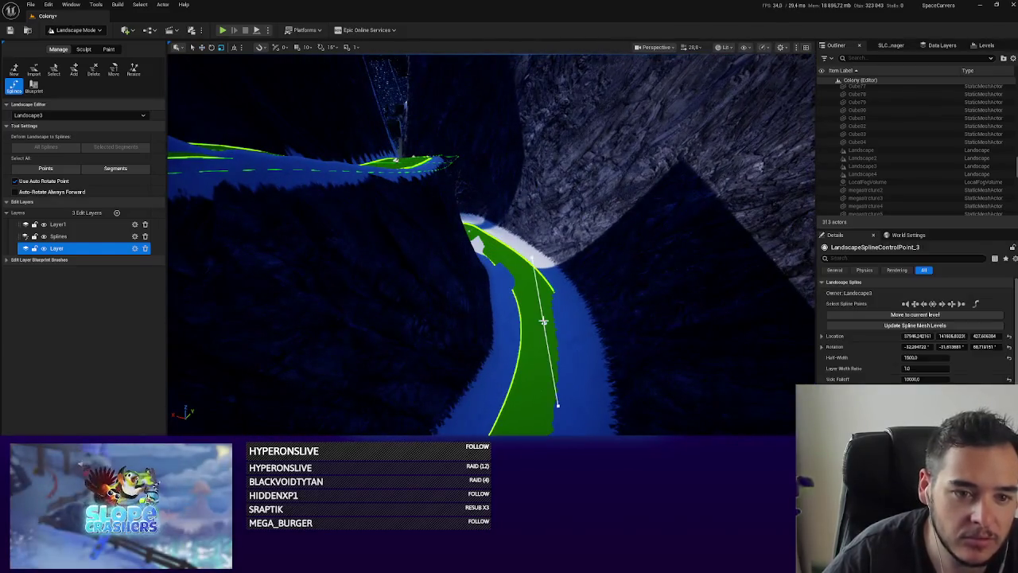
pyautogui.moveTo(542, 300)
pyautogui.mouseDown()
pyautogui.moveTo(541, 318)
pyautogui.moveTo(517, 326)
pyautogui.mouseUp()
pyautogui.moveTo(628, 284)
pyautogui.mouseDown()
pyautogui.moveTo(556, 294)
pyautogui.moveTo(533, 275)
pyautogui.mouseUp()
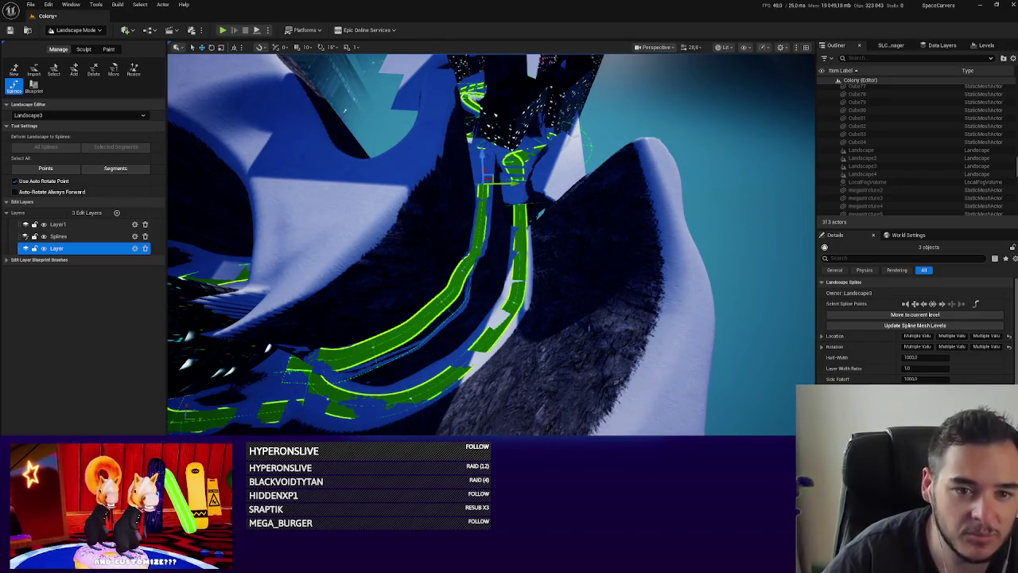
pyautogui.click(460, 272)
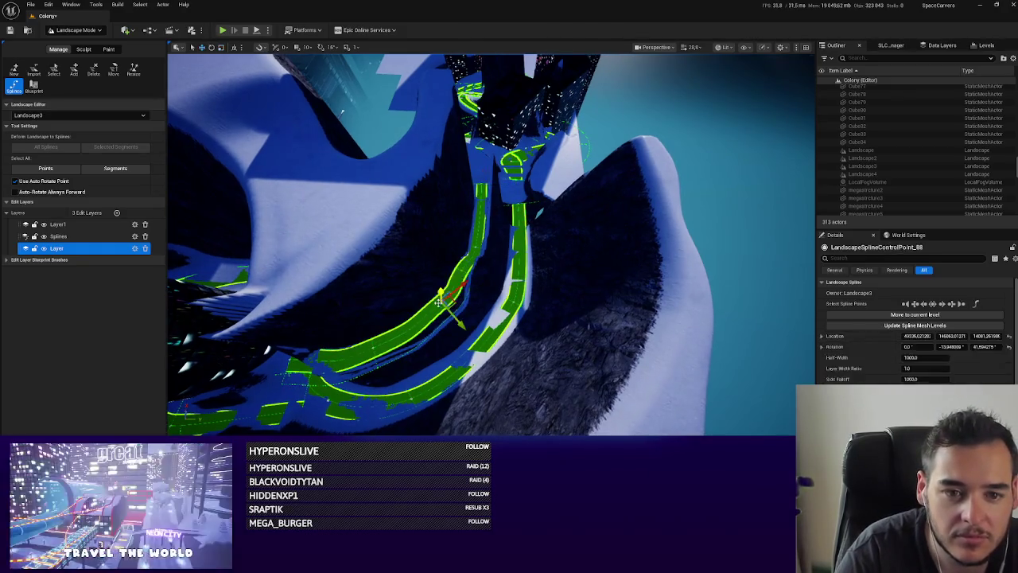
# Delete the selected control point, joining its two road segments, and select the bend's point.
pyautogui.press('Delete')
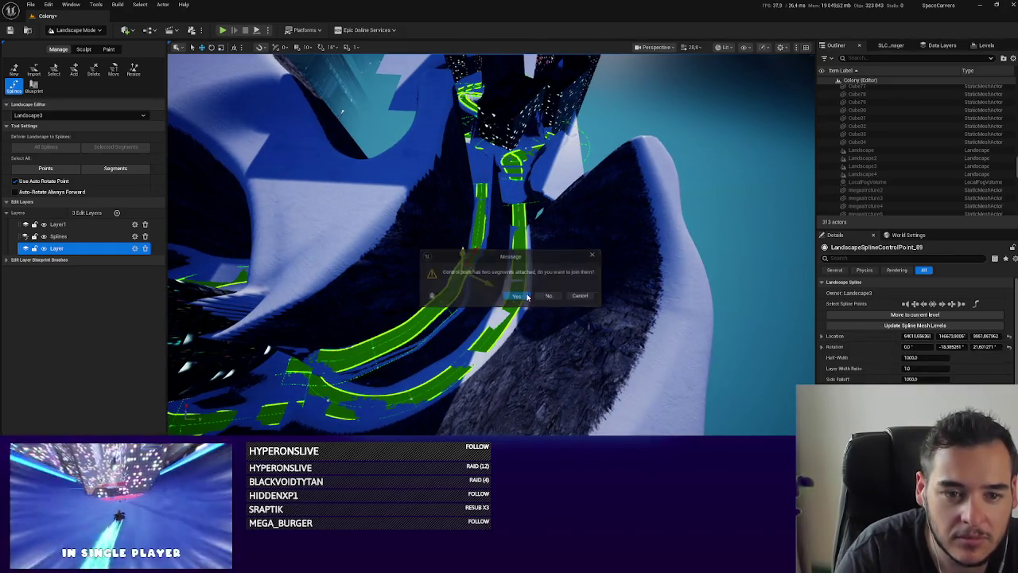
pyautogui.click(517, 296)
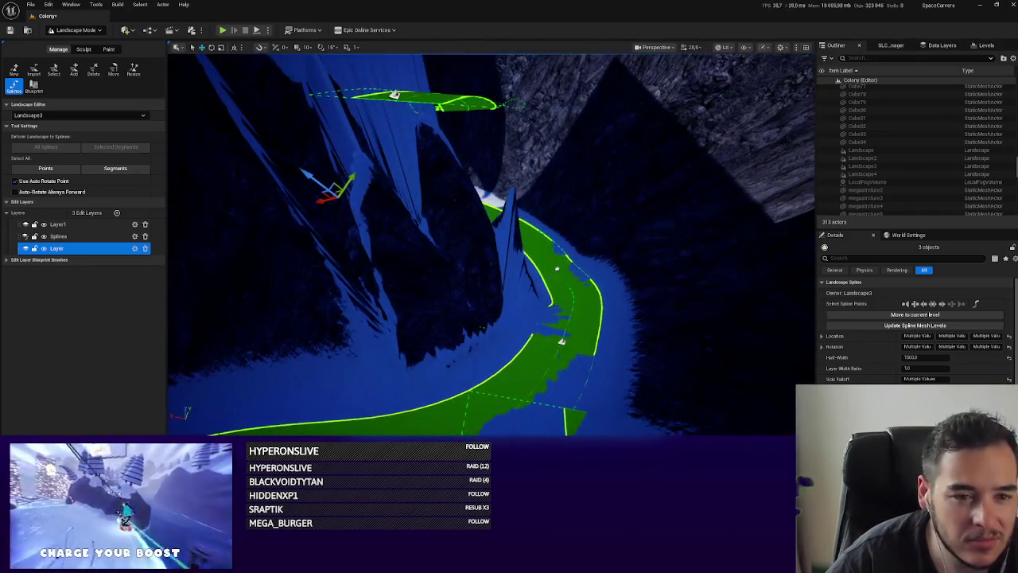
pyautogui.click(561, 265)
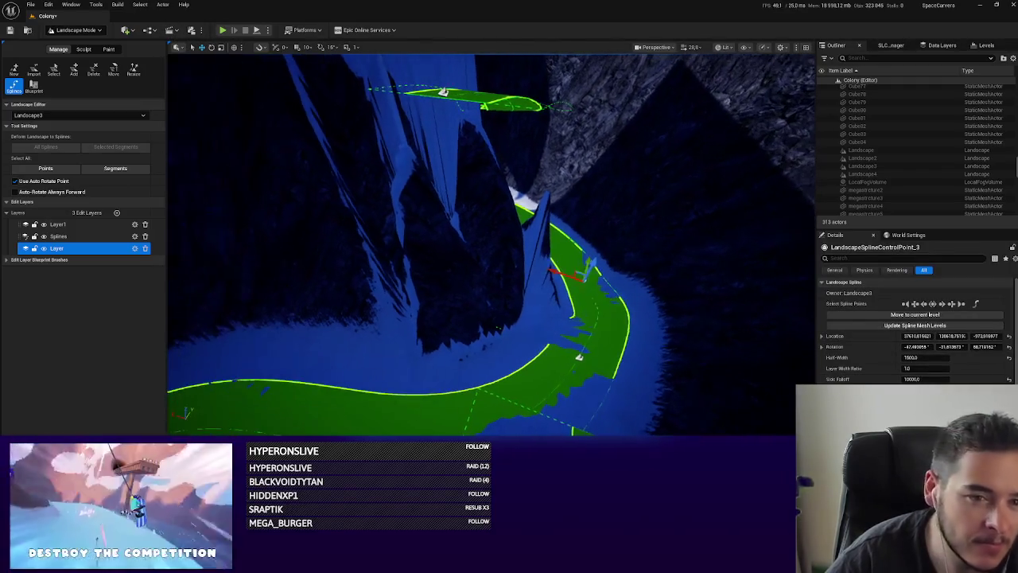
pyautogui.moveTo(547, 271); pyautogui.dragTo(573, 328)
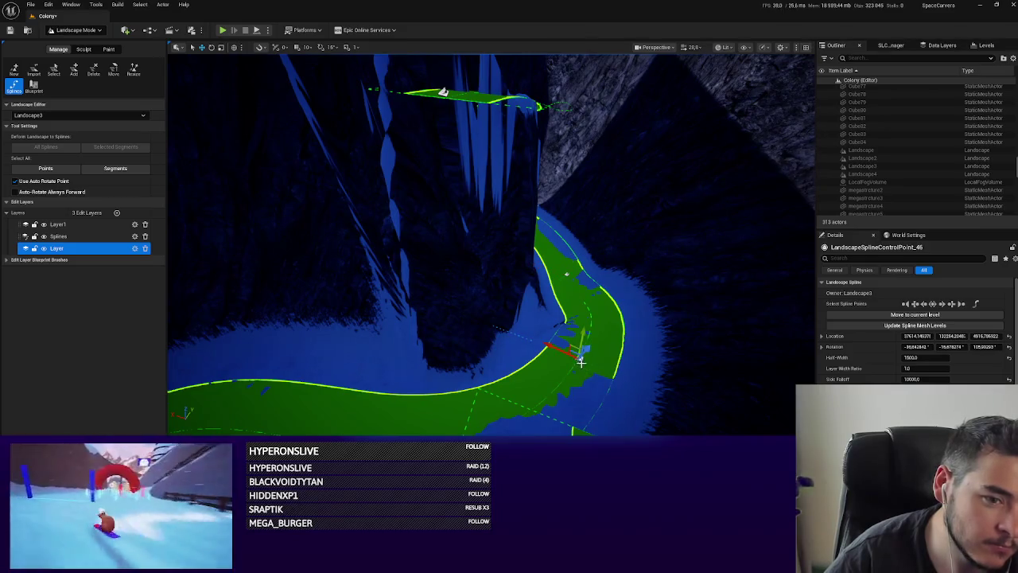
pyautogui.press('e')
pyautogui.moveTo(549, 348); pyautogui.dragTo(563, 348)
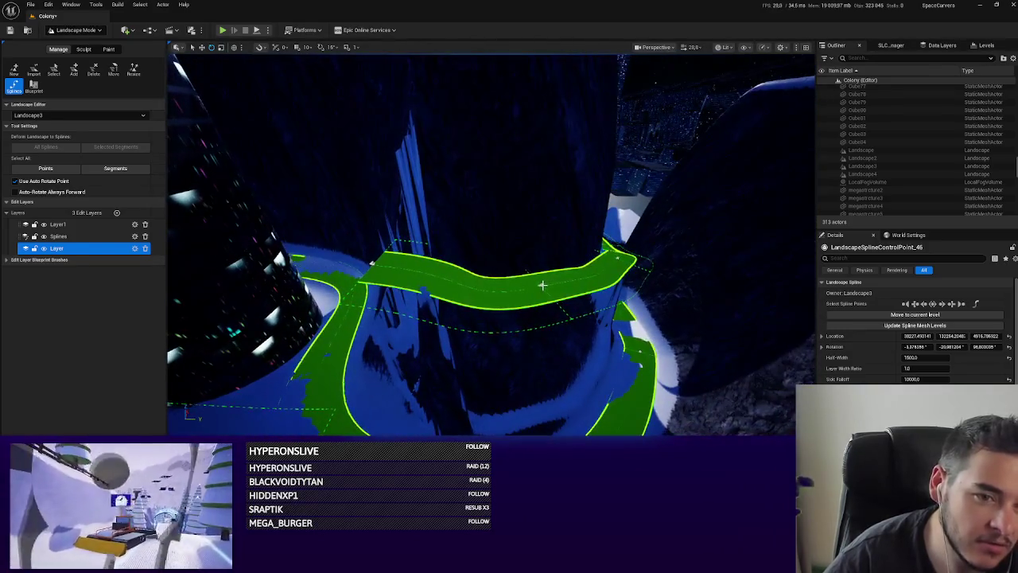
pyautogui.moveTo(545, 262); pyautogui.dragTo(537, 315)
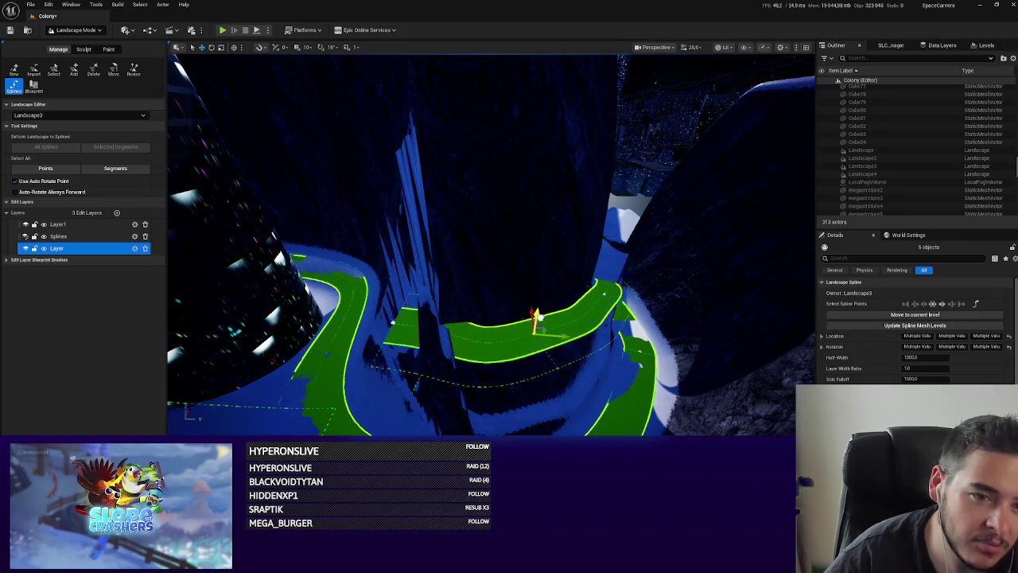
pyautogui.click(604, 291)
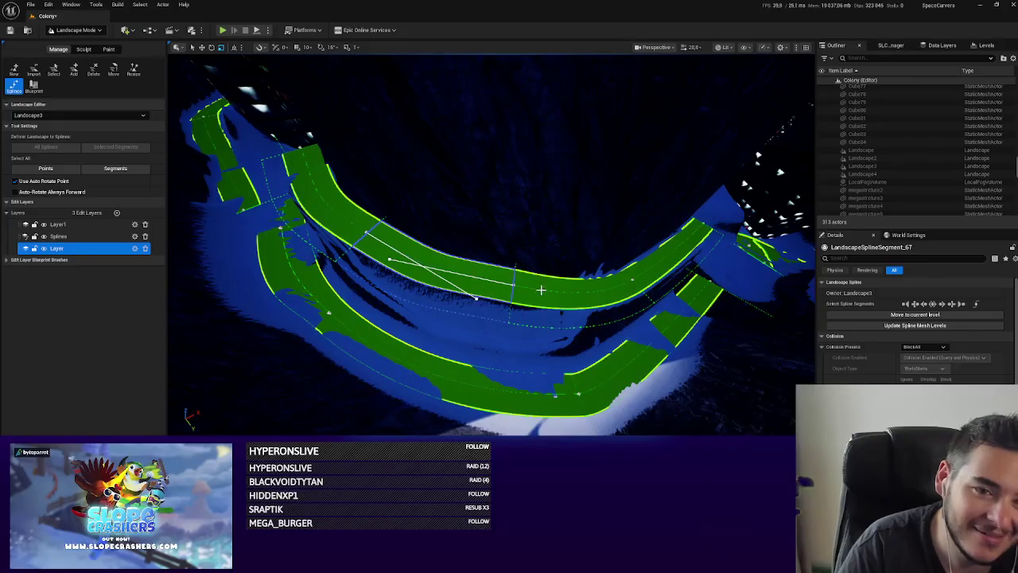
pyautogui.press('Delete')
pyautogui.click(361, 235)
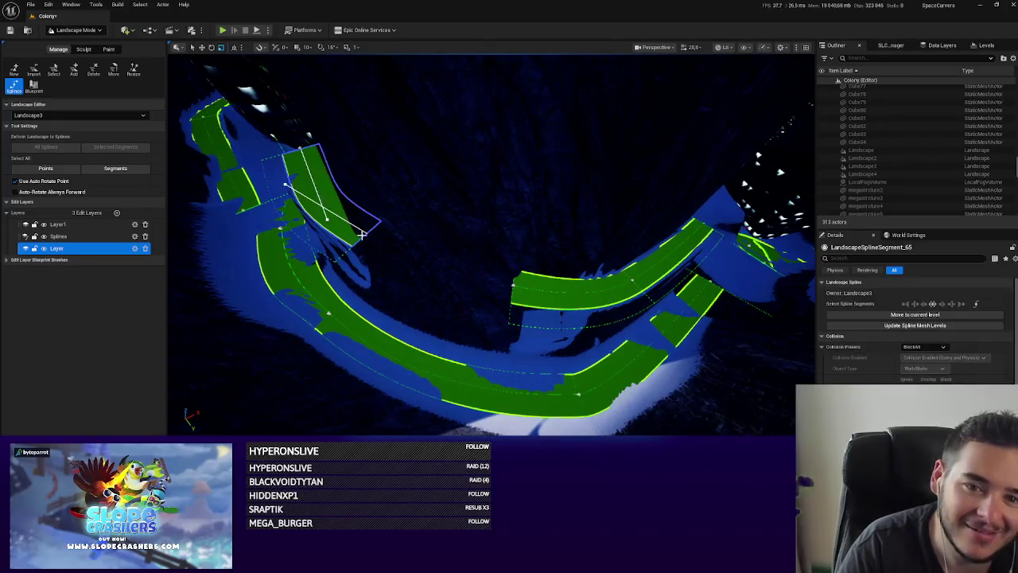
pyautogui.click(528, 281)
pyautogui.press('f')
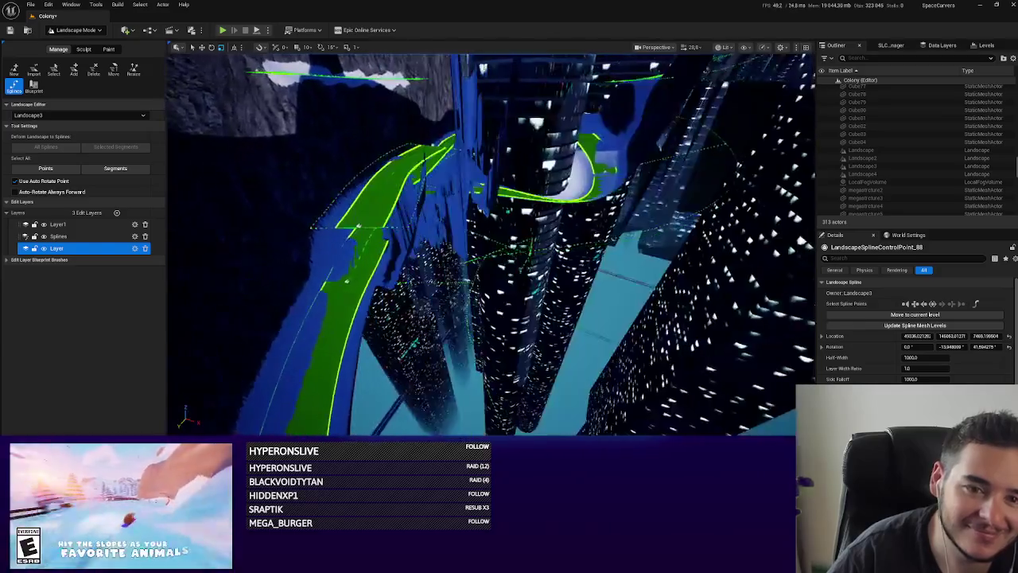
pyautogui.press('f')
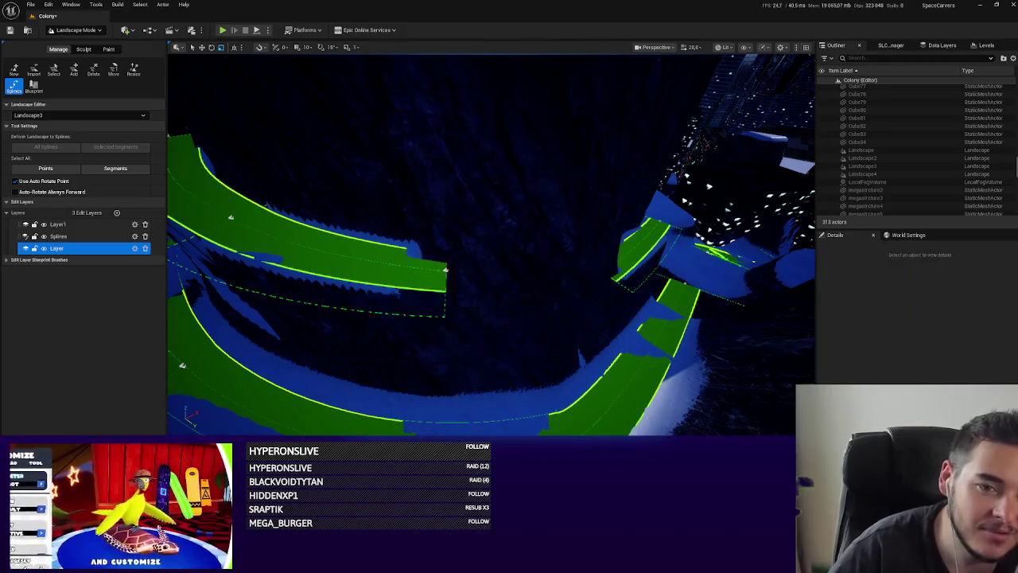
pyautogui.moveTo(557, 288)
pyautogui.mouseDown()
pyautogui.moveTo(446, 286)
pyautogui.moveTo(628, 284)
pyautogui.moveTo(576, 275)
pyautogui.moveTo(584, 323)
pyautogui.moveTo(467, 294)
pyautogui.moveTo(250, 404)
pyautogui.moveTo(478, 398)
pyautogui.moveTo(575, 416)
pyautogui.moveTo(550, 326)
pyautogui.mouseUp()
pyautogui.click(428, 286)
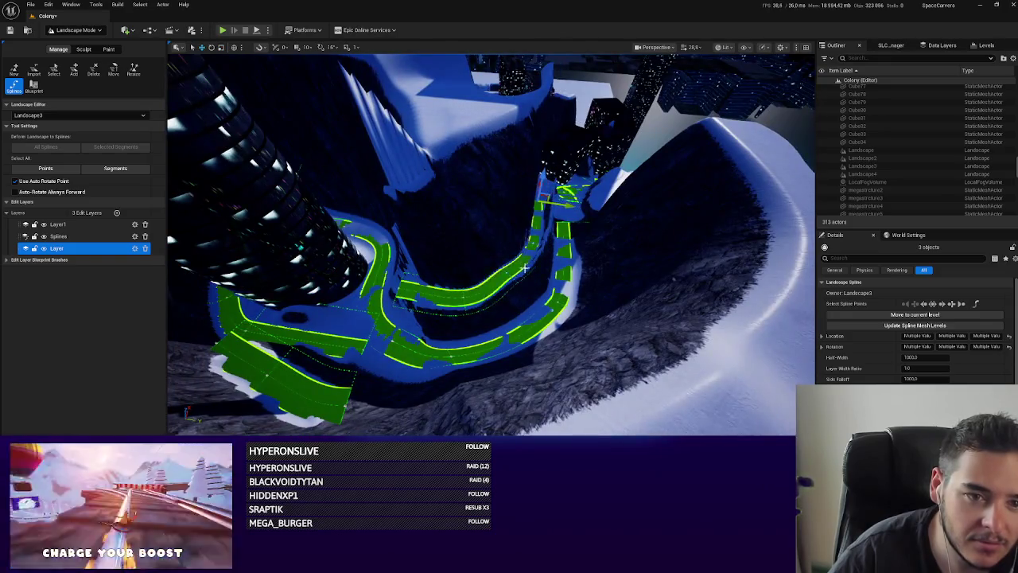
# Select control points and segments along the road while swinging the view around the track.
pyautogui.click(508, 273)
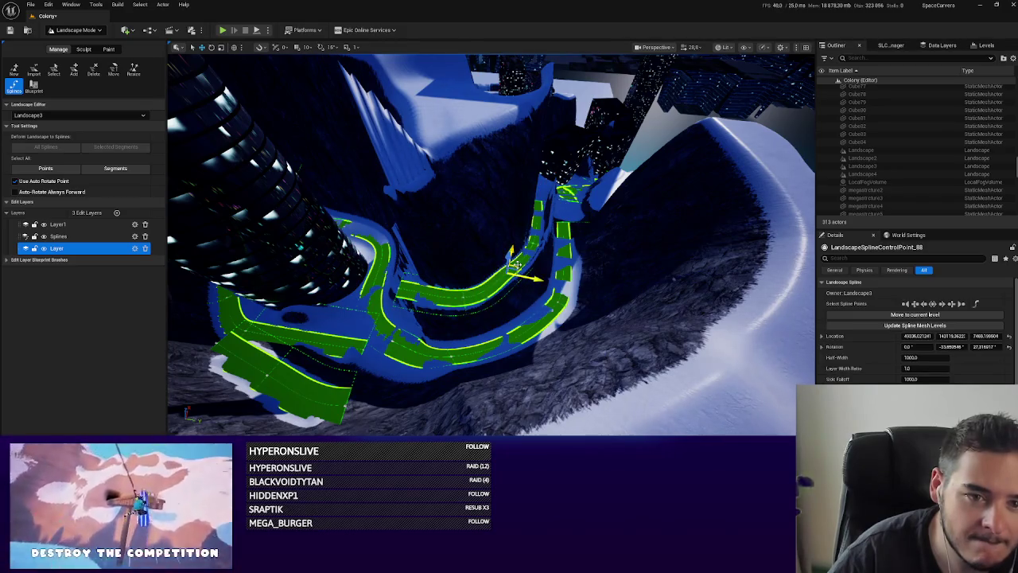
pyautogui.click(525, 291)
pyautogui.moveTo(525, 291); pyautogui.dragTo(566, 304)
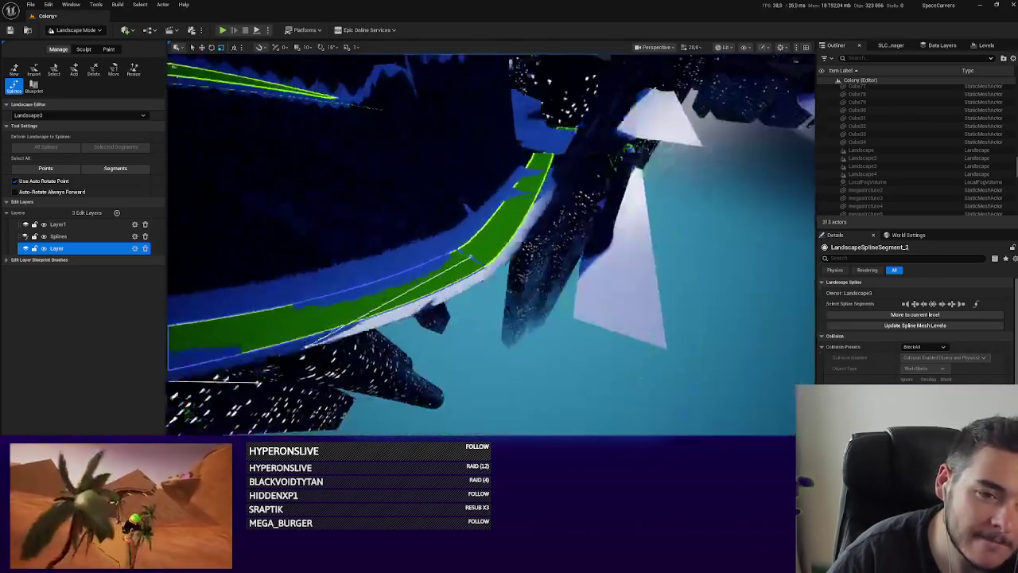
pyautogui.click(406, 248)
pyautogui.keyDown('ctrl'); pyautogui.click(515, 147); pyautogui.keyUp('ctrl')
pyautogui.moveTo(515, 148)
pyautogui.mouseDown()
pyautogui.moveTo(491, 262)
pyautogui.moveTo(602, 266)
pyautogui.mouseUp()
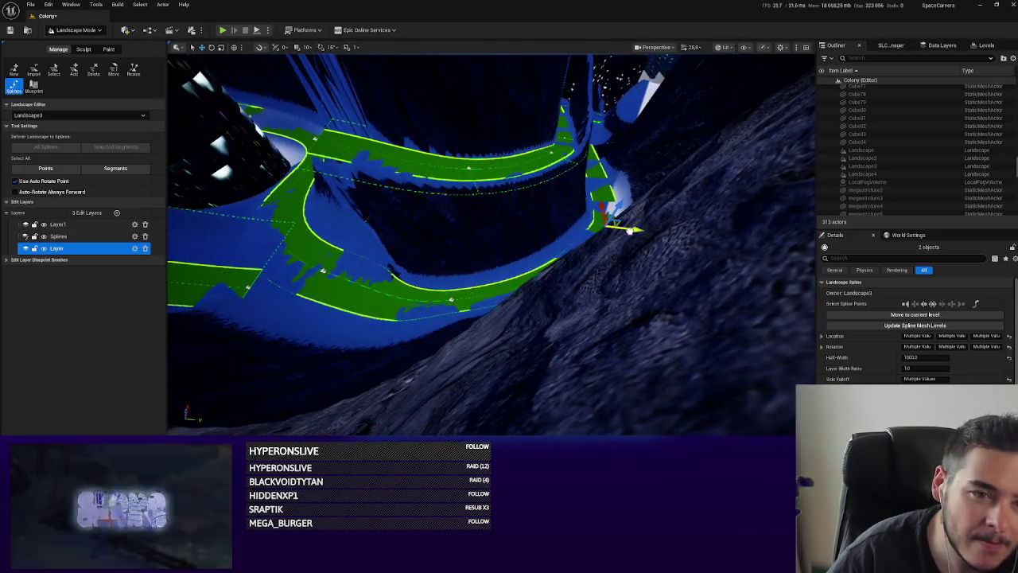
pyautogui.moveTo(611, 231); pyautogui.dragTo(529, 181)
# Raise the bend's control point so the snowy road lifts with it.
pyautogui.click(535, 275)
pyautogui.moveTo(535, 275)
pyautogui.mouseDown()
pyautogui.moveTo(533, 254)
pyautogui.moveTo(540, 272)
pyautogui.moveTo(429, 251)
pyautogui.mouseUp()
pyautogui.click(507, 255)
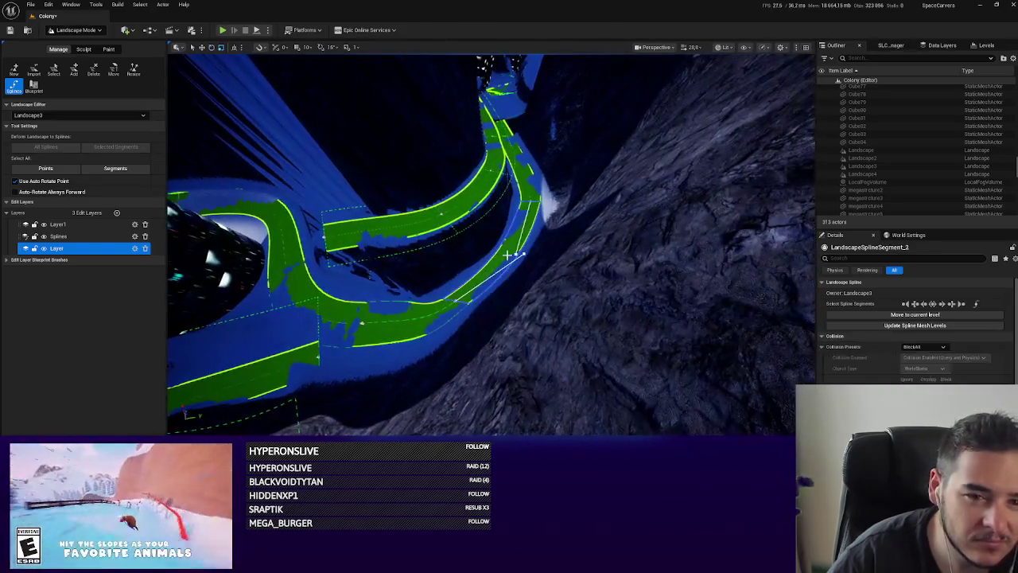
# Re-angle the segment's tangent and rotate the bend's control point to bank the road.
pyautogui.moveTo(553, 246); pyautogui.dragTo(540, 220)
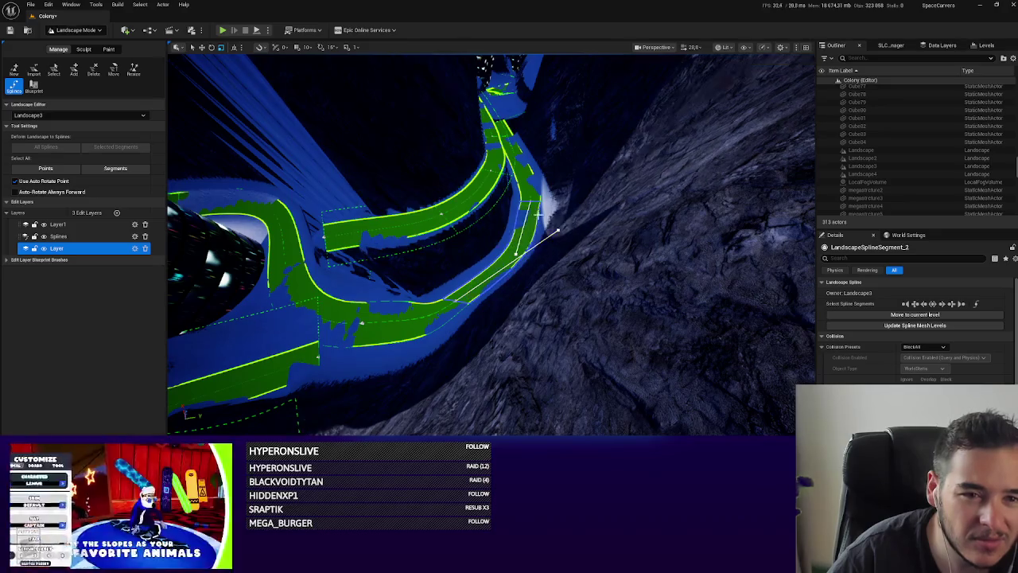
pyautogui.click(455, 302)
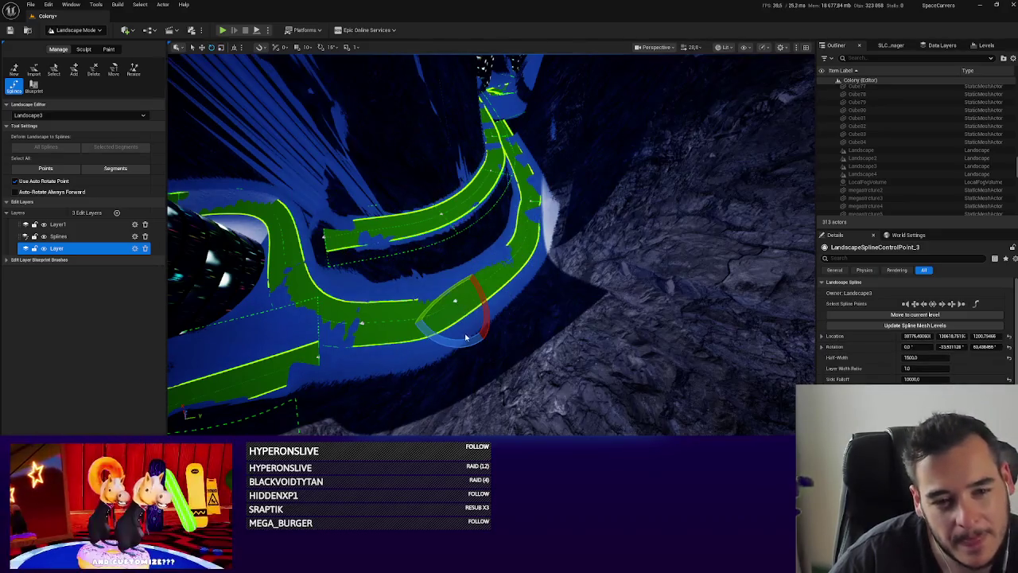
pyautogui.moveTo(493, 285); pyautogui.dragTo(484, 305)
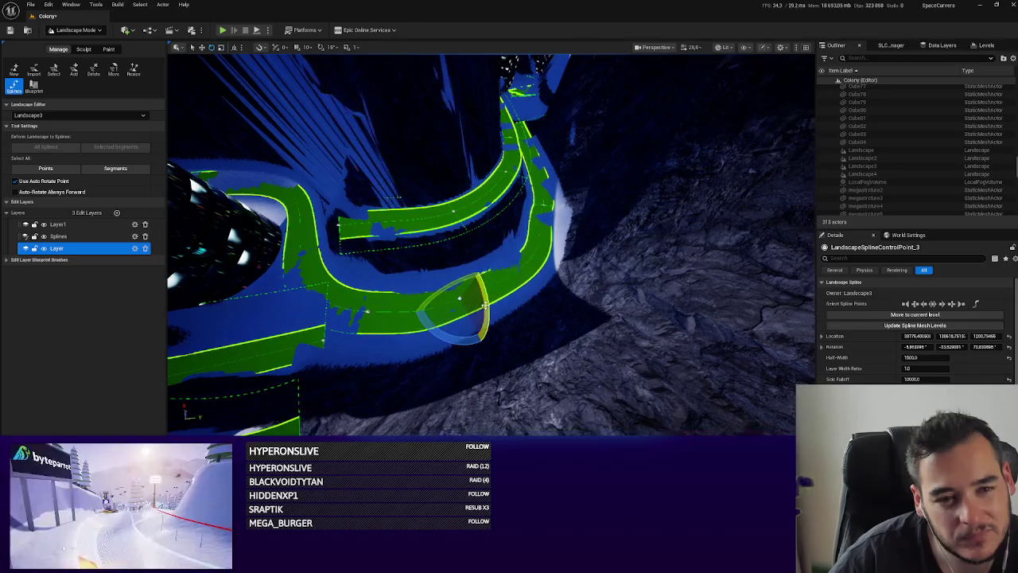
# Move and rotate the next control point up the track to reshape the road.
pyautogui.click(548, 199)
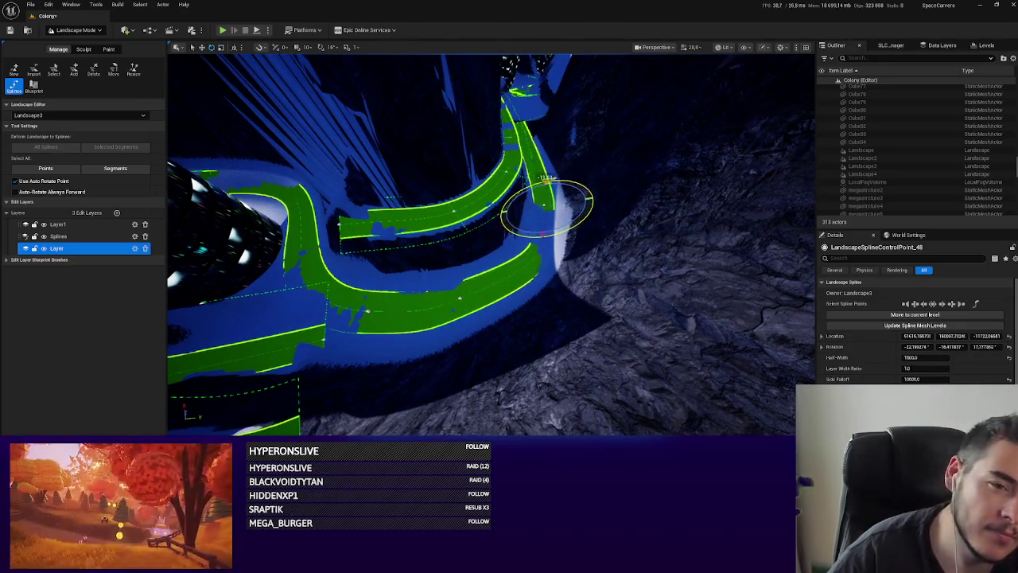
pyautogui.press('w')
pyautogui.moveTo(557, 199); pyautogui.dragTo(551, 204)
pyautogui.press('e')
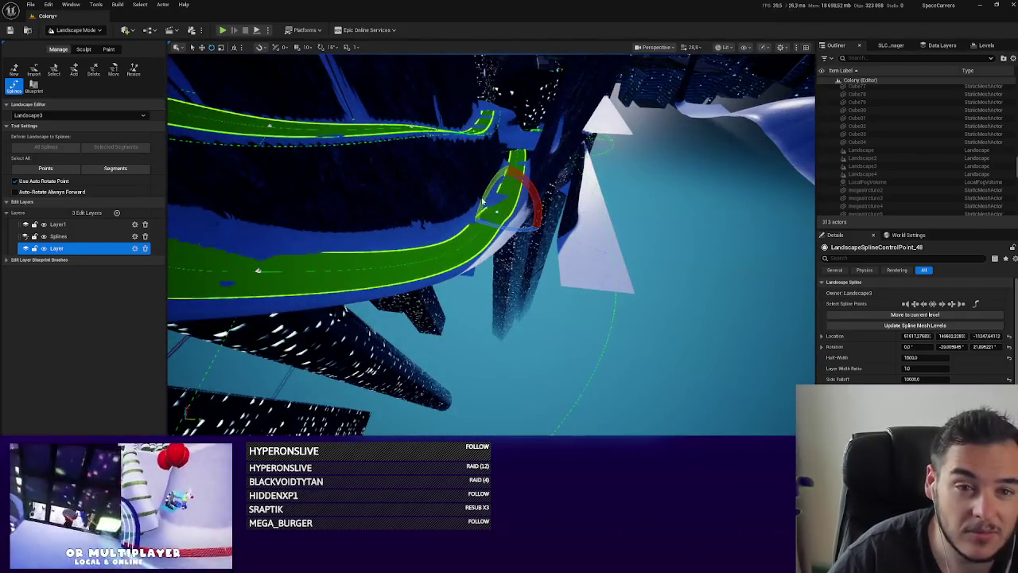
pyautogui.press('w')
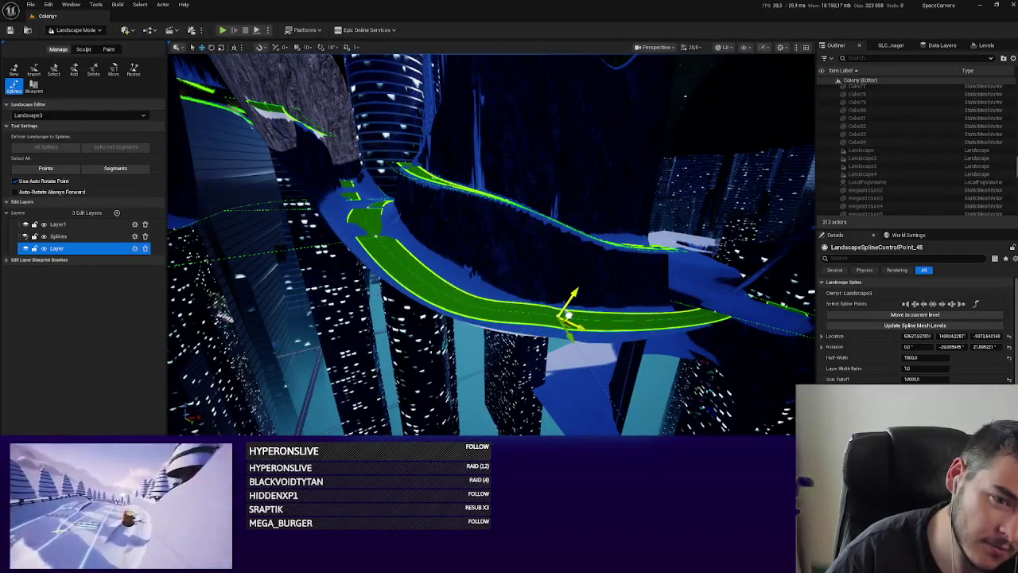
pyautogui.press('e')
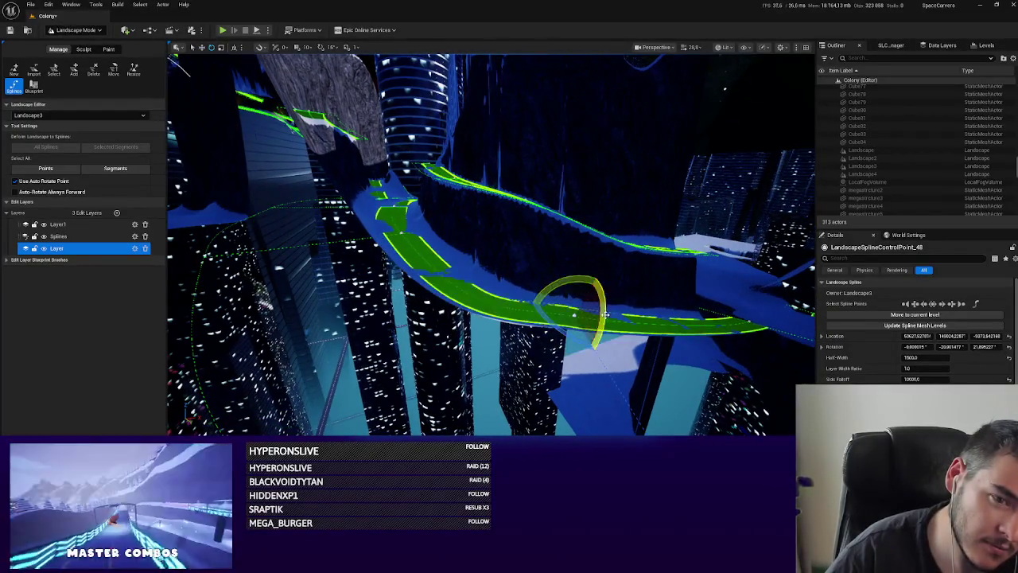
# Fly out over the snowy slope and switch back to Selection Mode.
pyautogui.press('w')
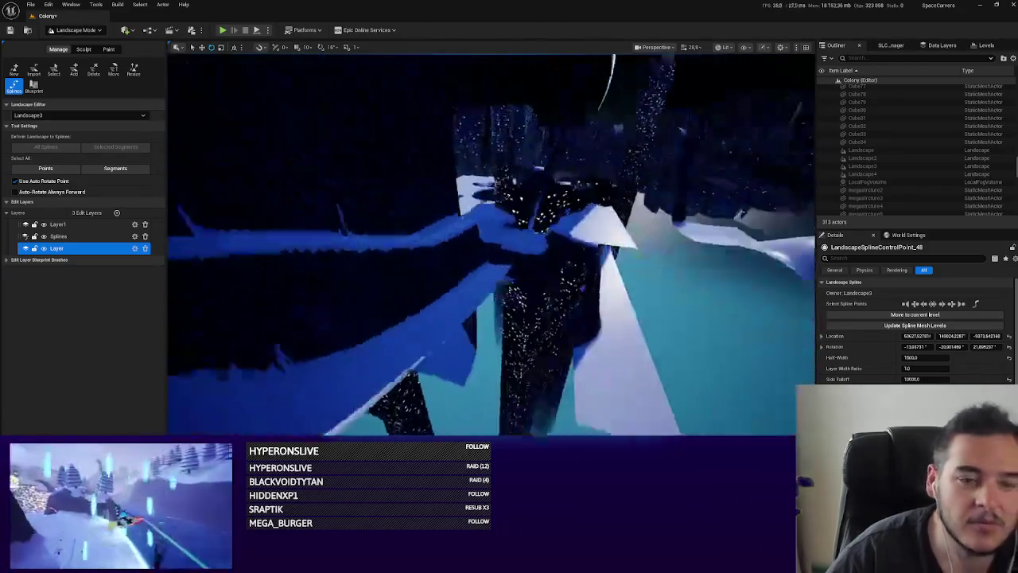
pyautogui.press('w')
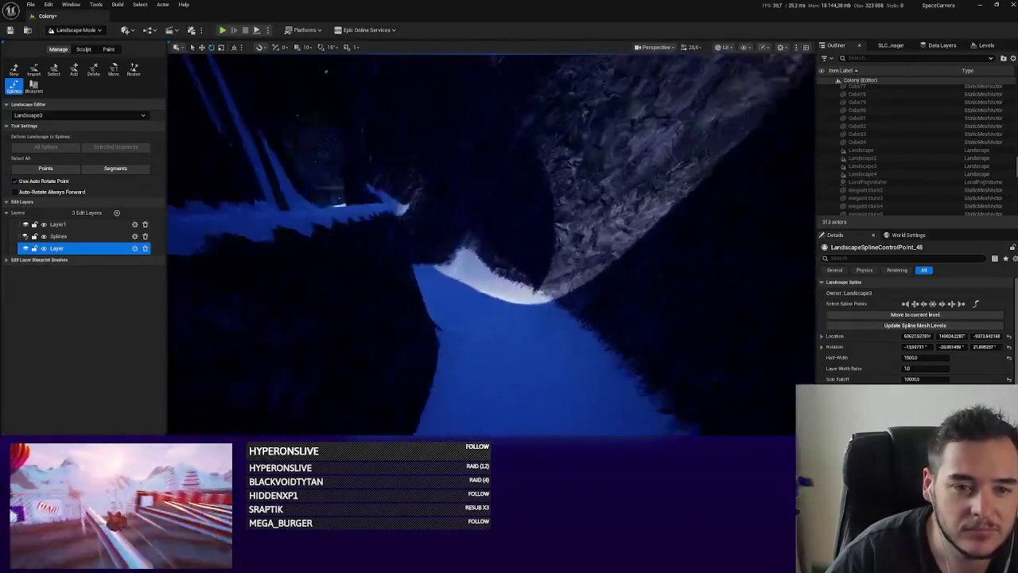
pyautogui.press('w')
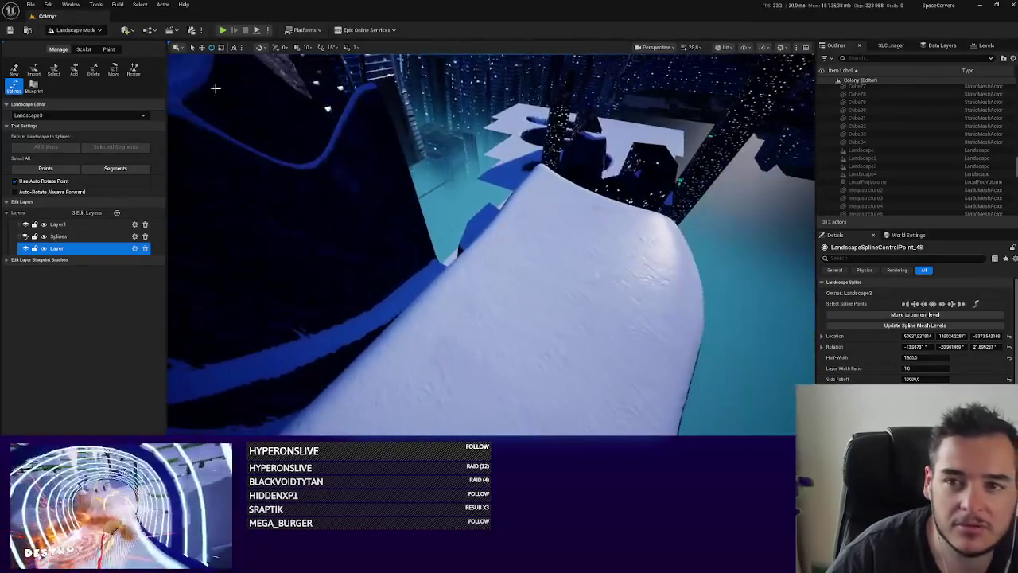
pyautogui.click(87, 31)
pyautogui.click(76, 46)
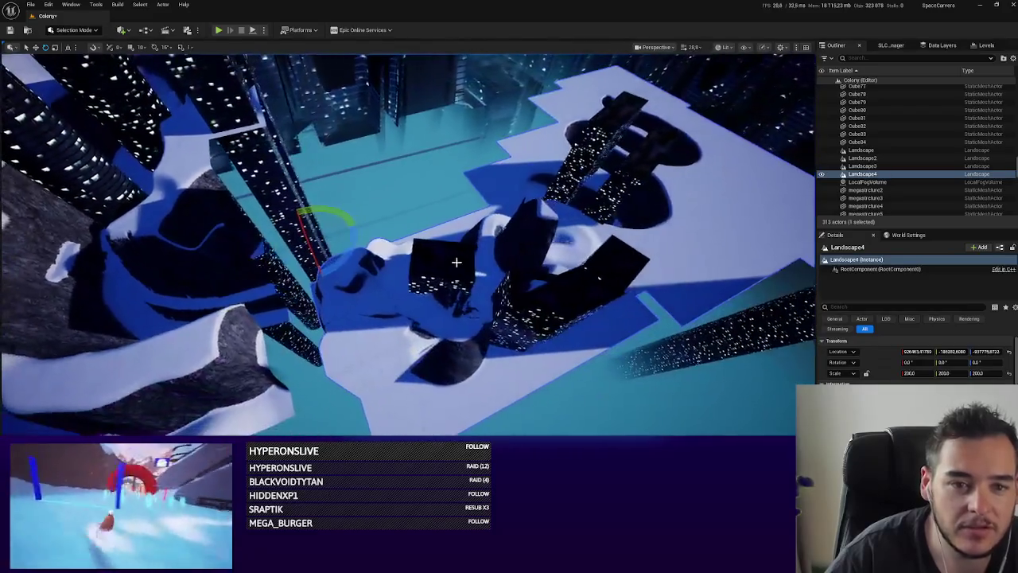
# Ctrl-select Landscape4 and the Cube tower blocks.
pyautogui.keyDown('ctrl'); pyautogui.click(454, 398); pyautogui.keyUp('ctrl')
pyautogui.keyDown('ctrl'); pyautogui.click(455, 396); pyautogui.keyUp('ctrl')
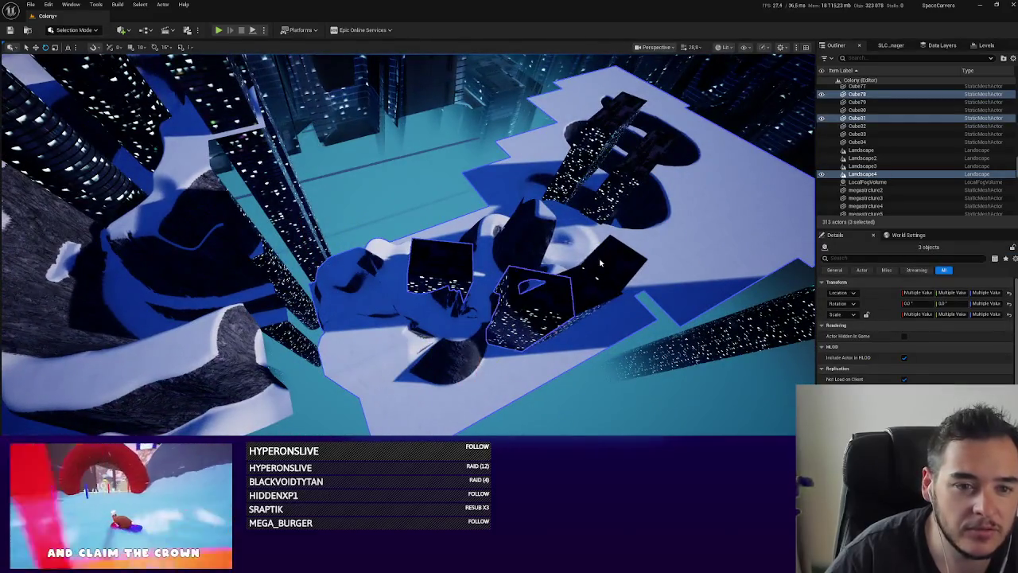
pyautogui.keyDown('ctrl'); pyautogui.click(623, 380); pyautogui.keyUp('ctrl')
pyautogui.keyDown('ctrl'); pyautogui.click(509, 239); pyautogui.keyUp('ctrl')
pyautogui.keyDown('ctrl'); pyautogui.click(493, 183); pyautogui.keyUp('ctrl')
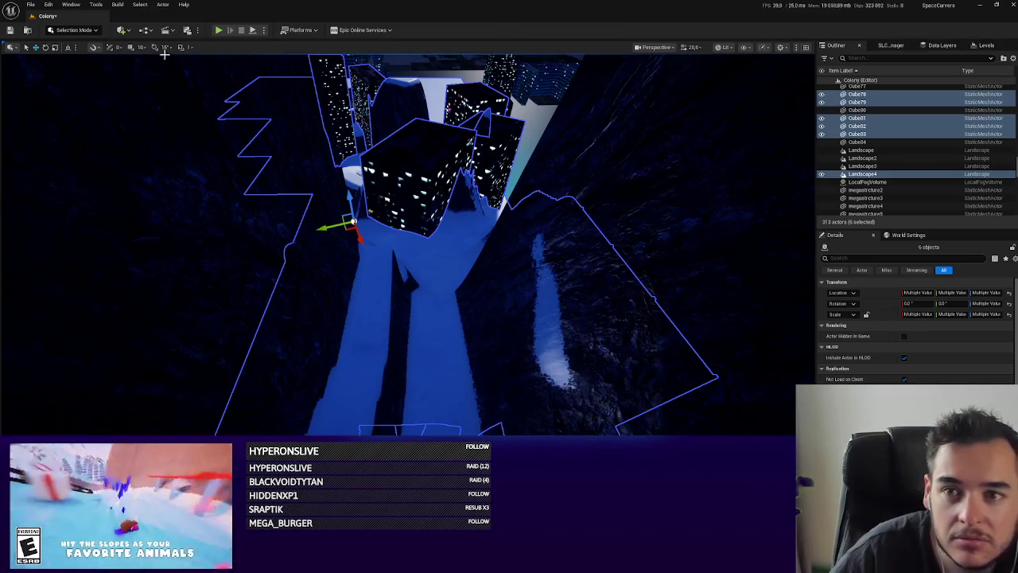
# Orient the gizmo to world axes, view the selected buildings, and save the Colony level.
pyautogui.click(68, 47)
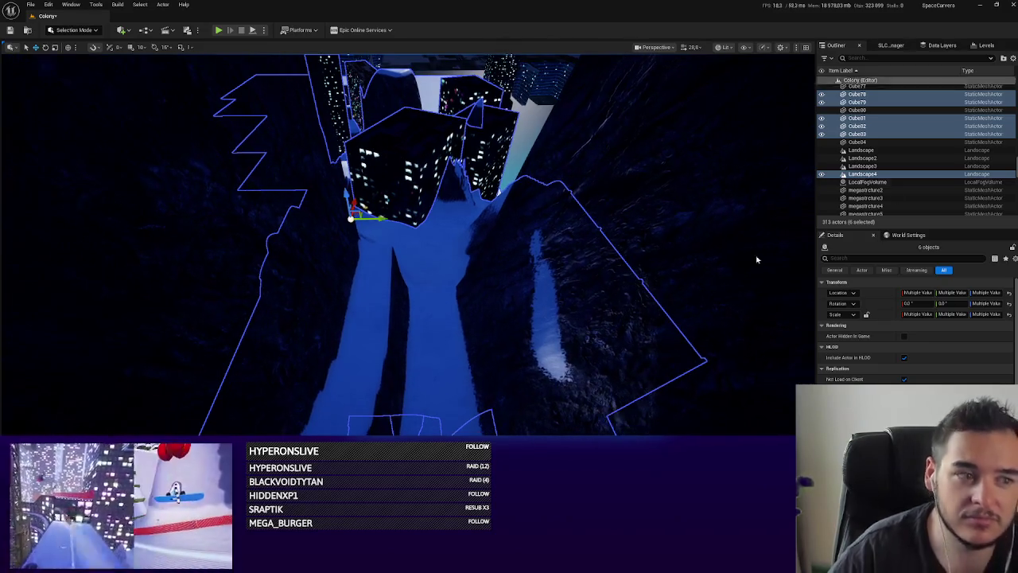
pyautogui.moveTo(613, 292); pyautogui.dragTo(614, 291)
pyautogui.moveTo(626, 335); pyautogui.dragTo(626, 335)
pyautogui.hotkey('ctrl', 's')
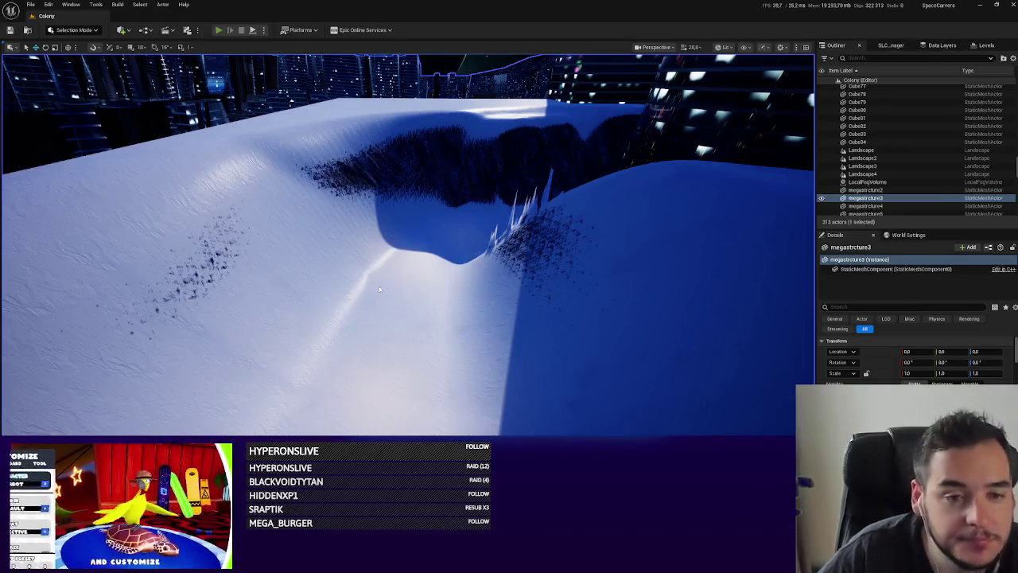
# Start a Play In Editor session with Alt+P and ride the reshaped track.
pyautogui.hotkey('alt', 'p')
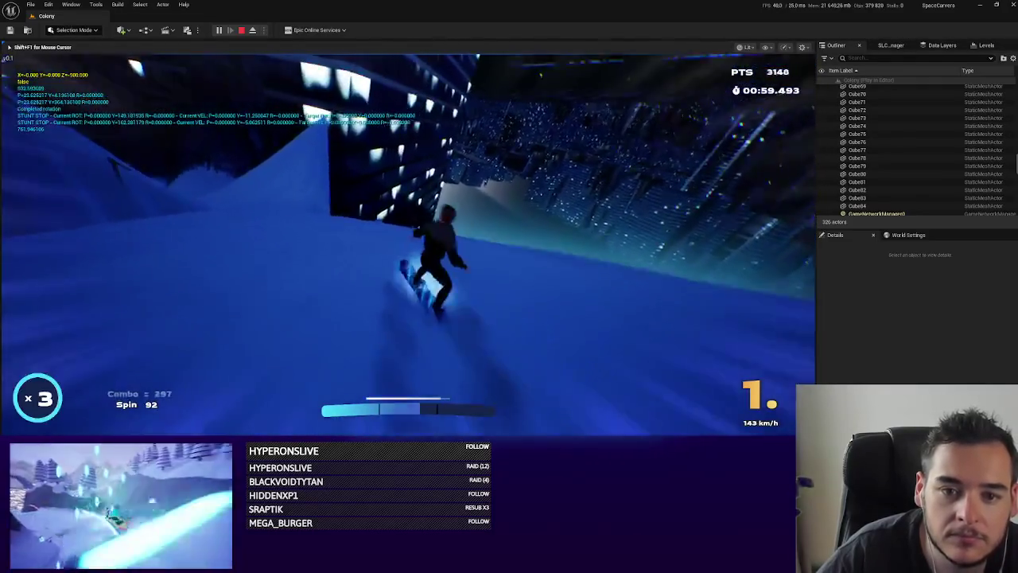
# End the Play In Editor session and return to the Colony level viewport.
pyautogui.press('Escape')
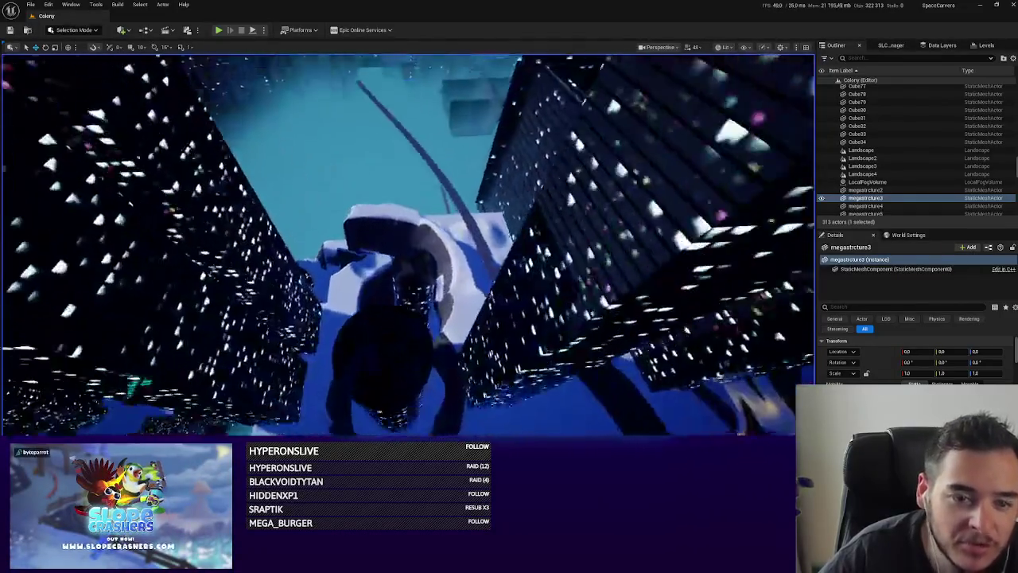
pyautogui.moveTo(477, 263); pyautogui.dragTo(519, 291)
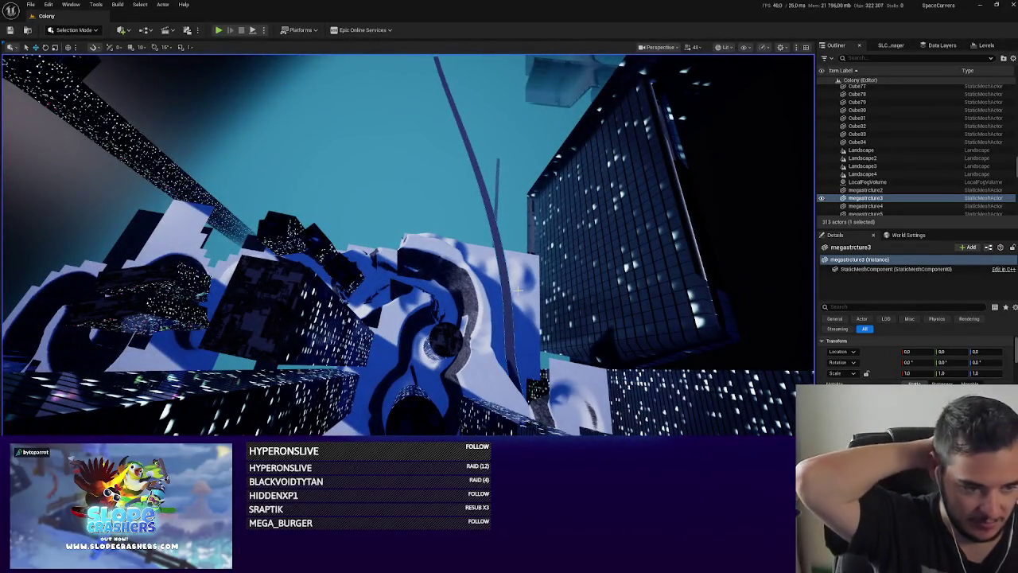
pyautogui.moveTo(519, 292)
pyautogui.mouseDown()
pyautogui.moveTo(426, 319)
pyautogui.moveTo(426, 350)
pyautogui.moveTo(414, 362)
pyautogui.mouseUp()
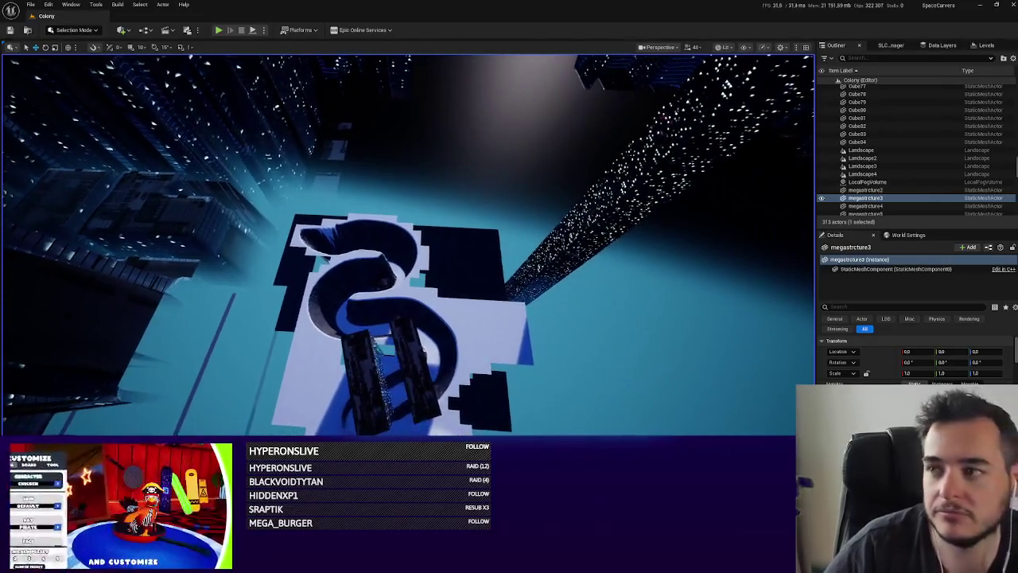